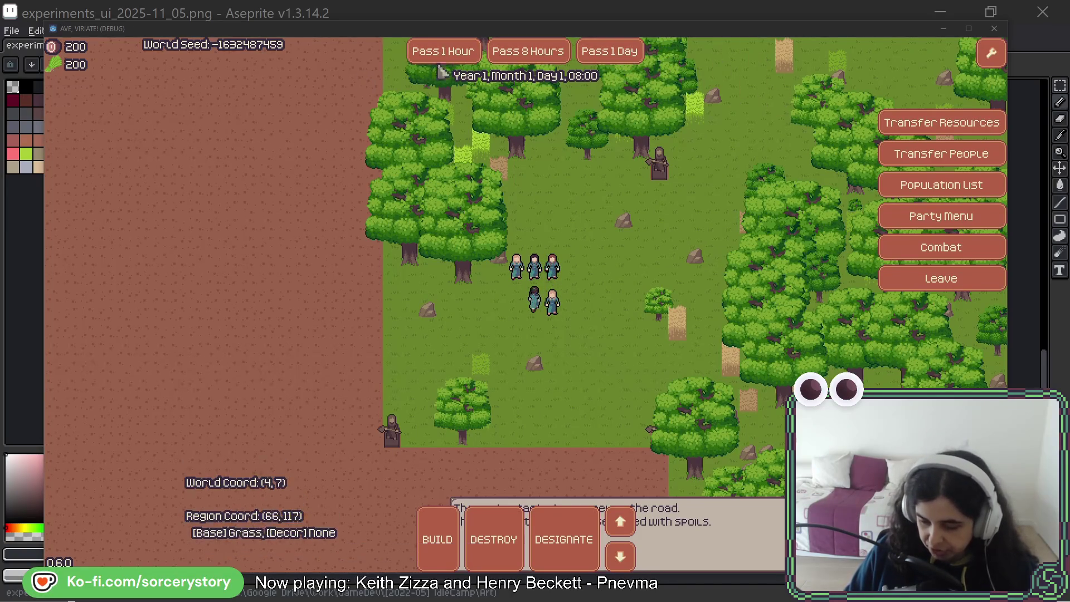
# Advance the in-game clock eight hours so the party arrives in the forest clearing.
pyautogui.click(528, 50)
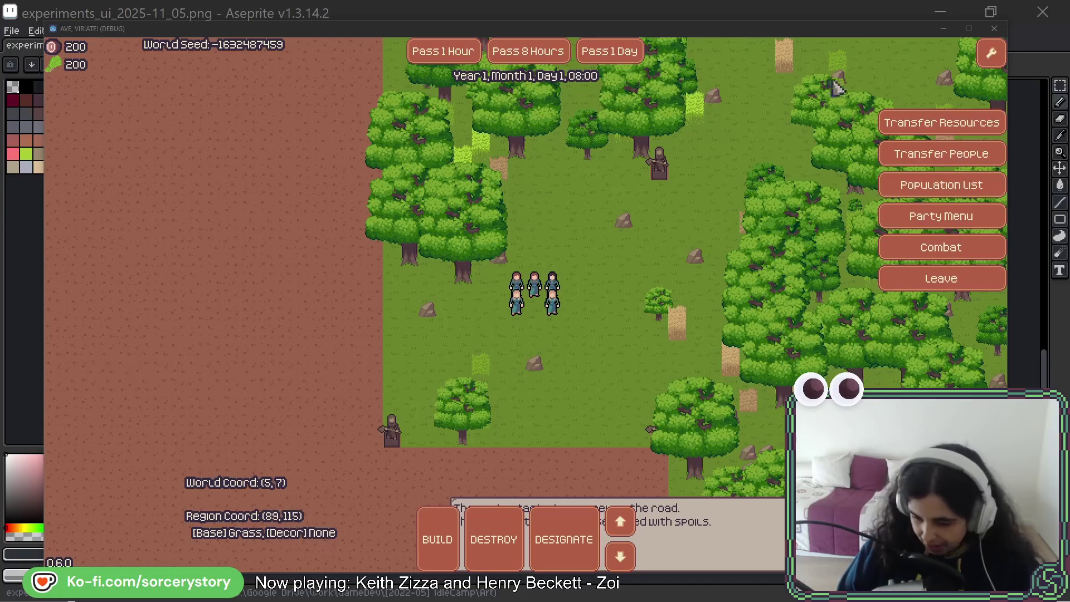
# Refocus Aseprite, pan across the chain tiles to the hammer/X/hand button panel, and ready the Magic Wand.
pyautogui.click(761, 14)
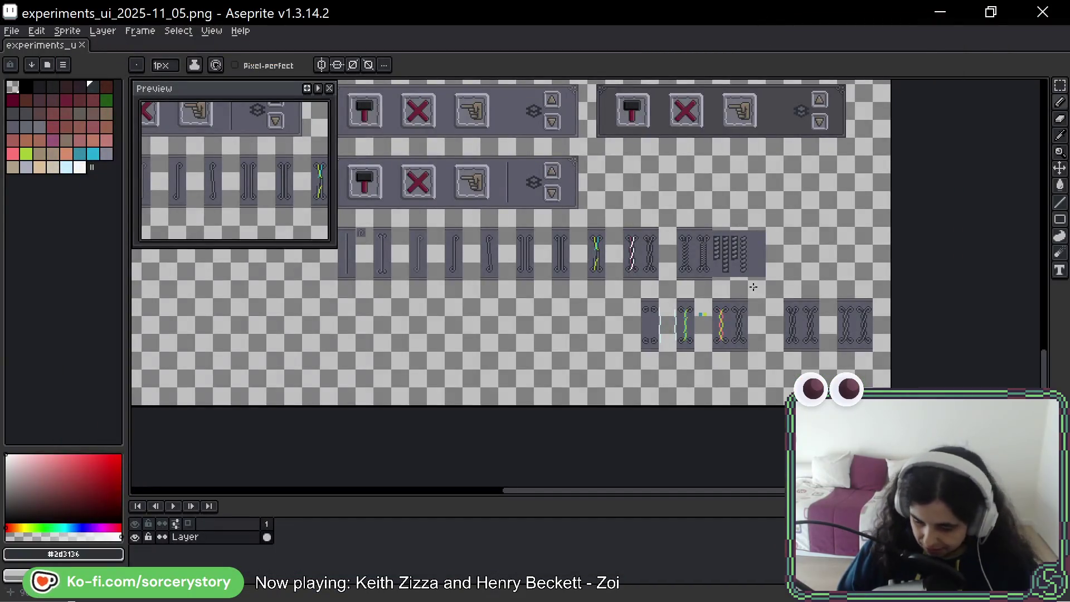
pyautogui.moveTo(828, 332); pyautogui.dragTo(780, 328)
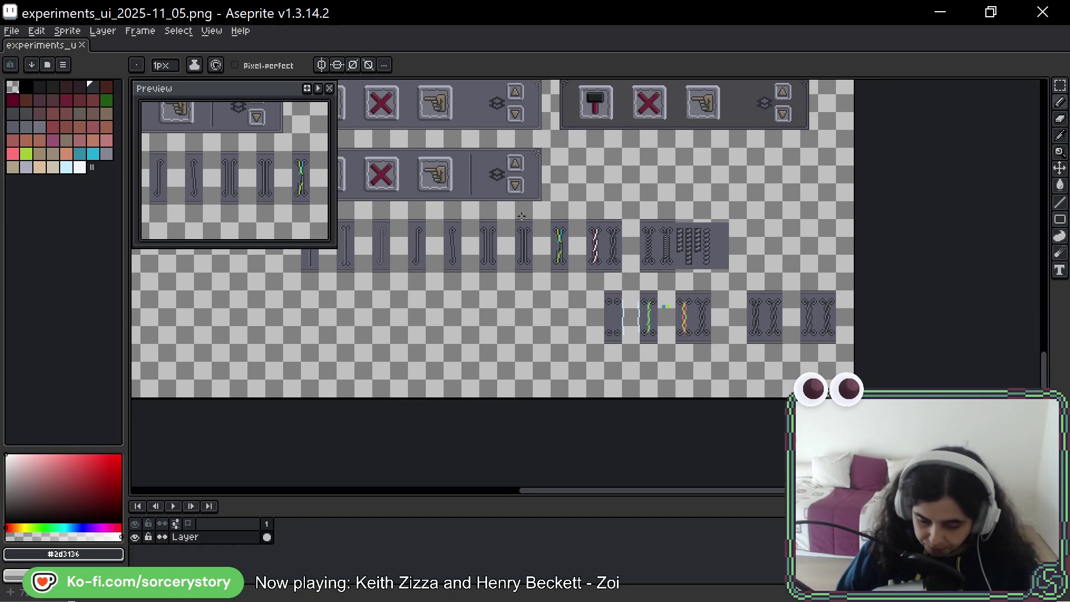
pyautogui.moveTo(514, 227); pyautogui.dragTo(761, 206)
pyautogui.scroll(1, 721, 253)
pyautogui.scroll(1, 720, 253)
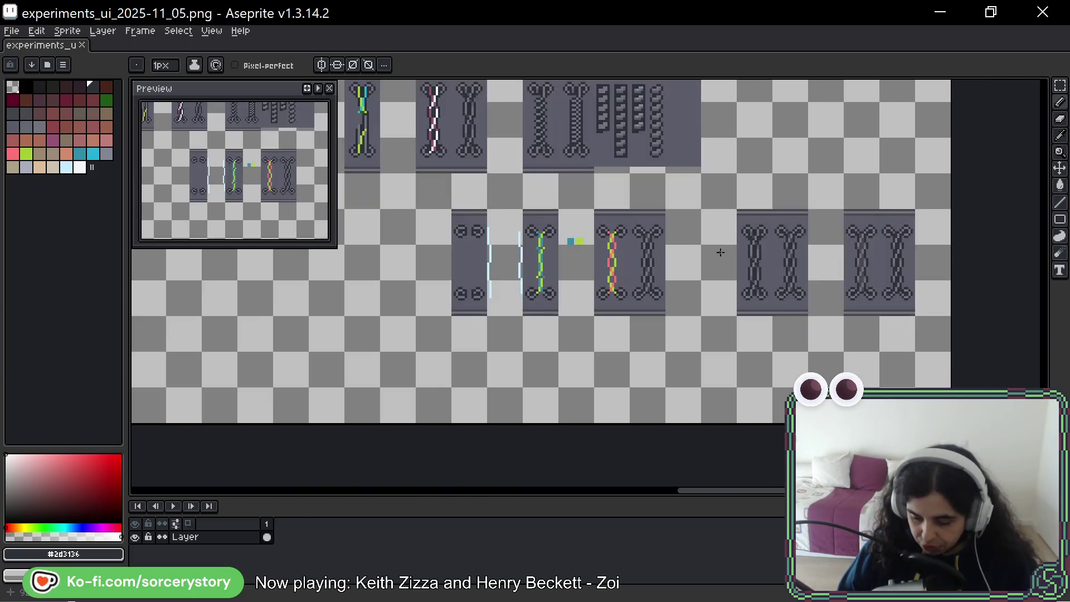
pyautogui.scroll(1, 676, 258)
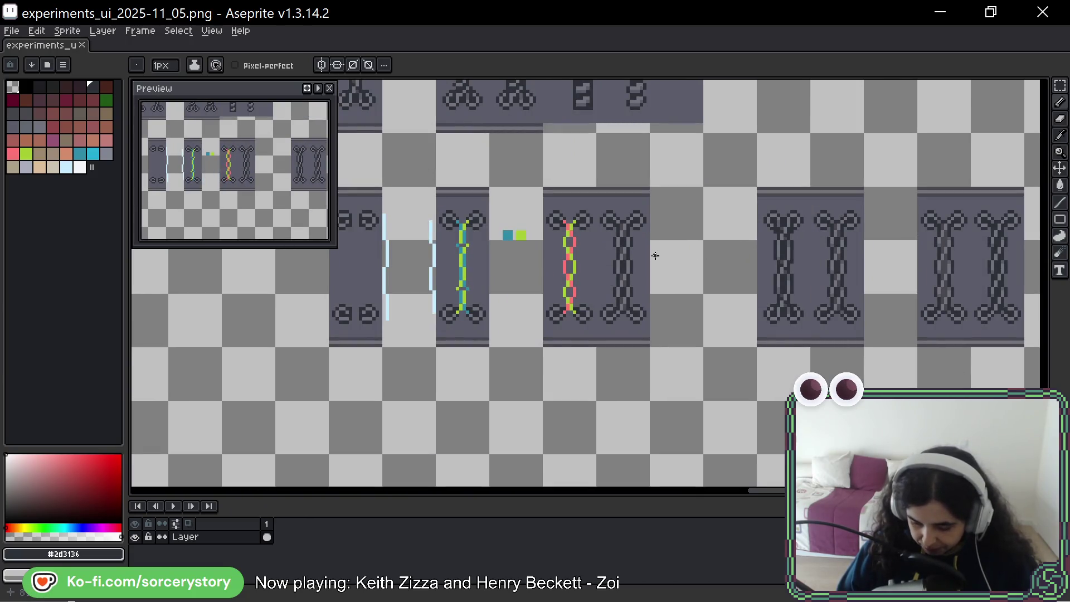
pyautogui.scroll(-1, 720, 249)
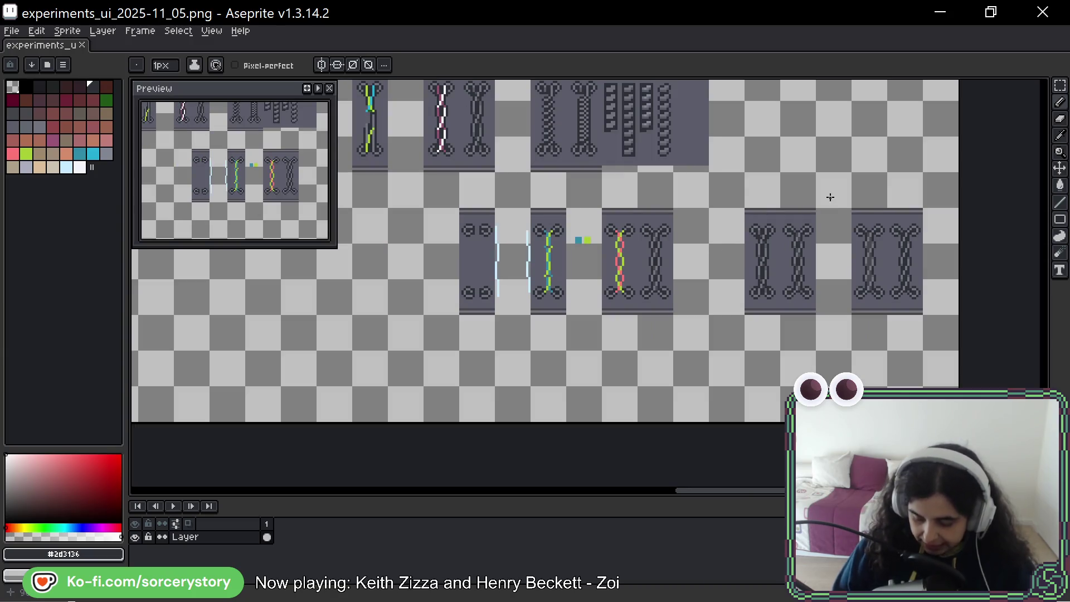
pyautogui.scroll(-2, 519, 162)
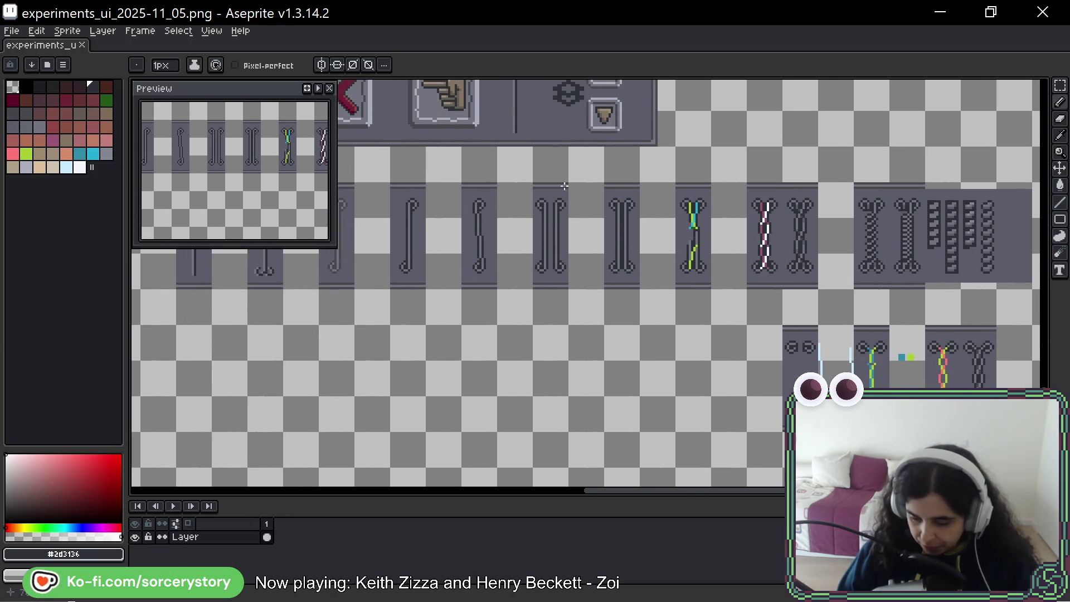
pyautogui.scroll(3, 905, 264)
pyautogui.moveTo(867, 152); pyautogui.dragTo(691, 184)
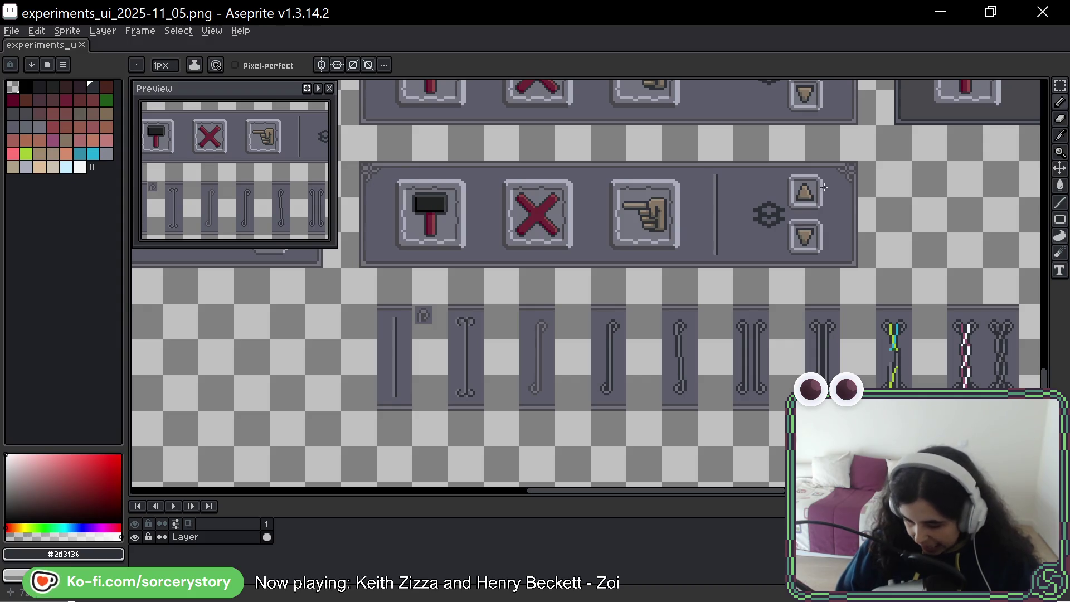
pyautogui.moveTo(802, 230); pyautogui.dragTo(800, 240)
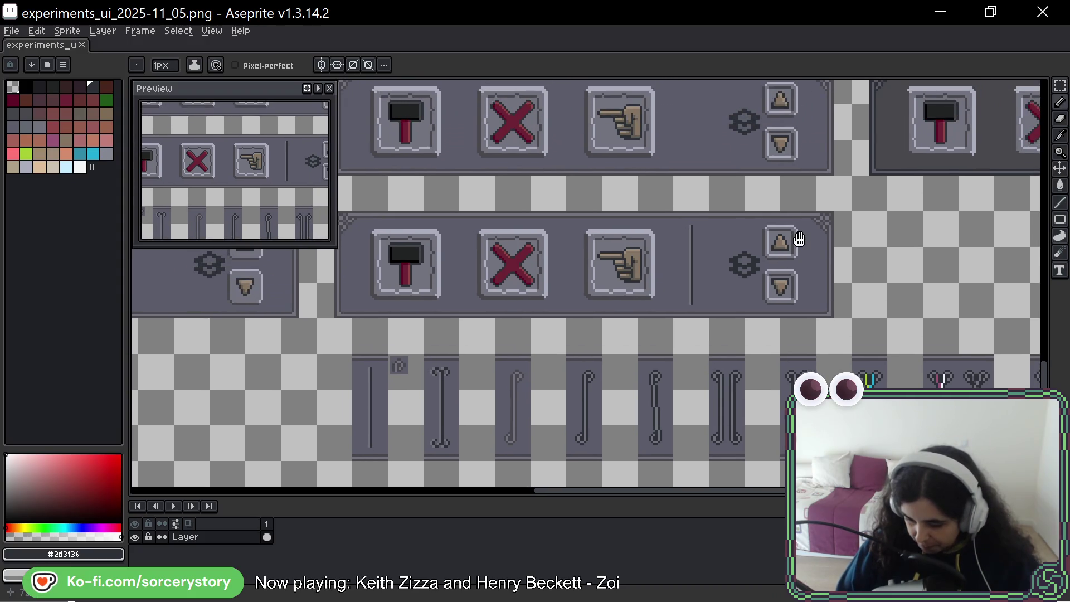
pyautogui.moveTo(801, 240); pyautogui.dragTo(802, 240)
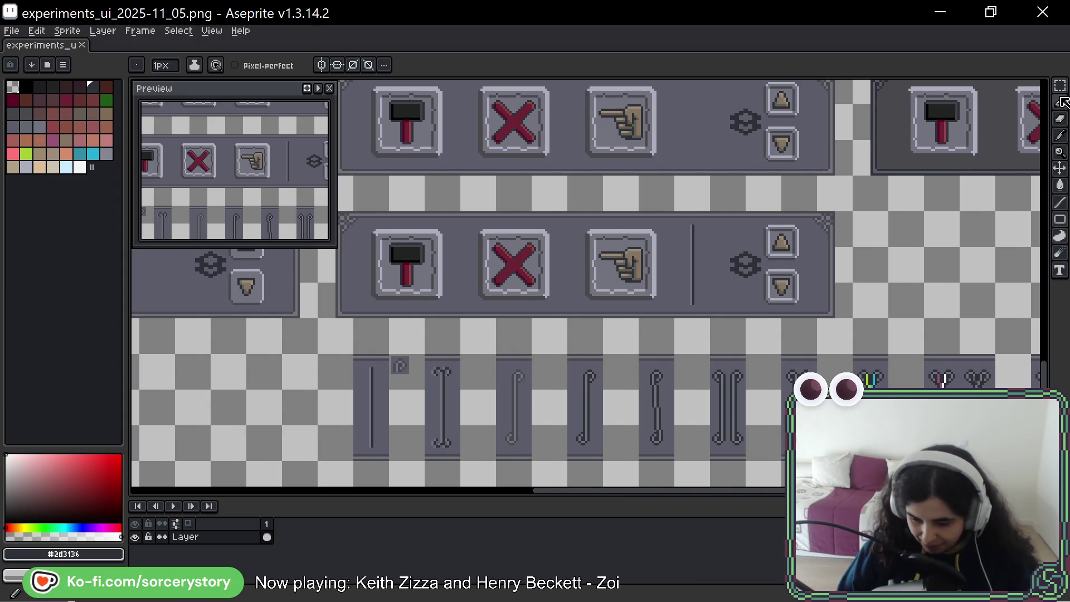
pyautogui.press('w')
pyautogui.scroll(1, 698, 305)
pyautogui.scroll(1, 762, 275)
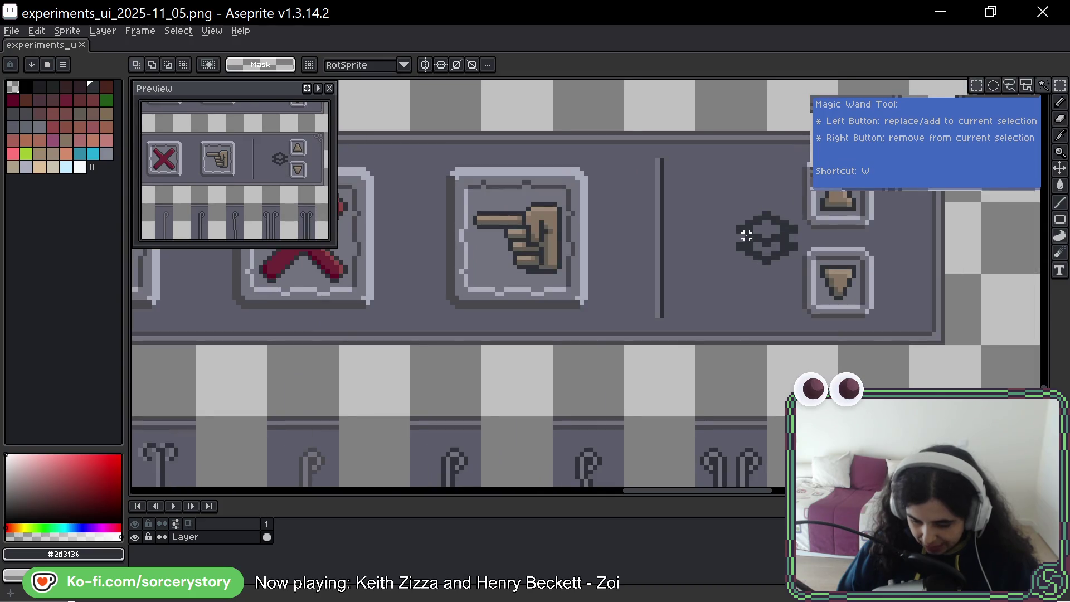
pyautogui.click(746, 236)
pyautogui.hscroll(2, 794, 239)
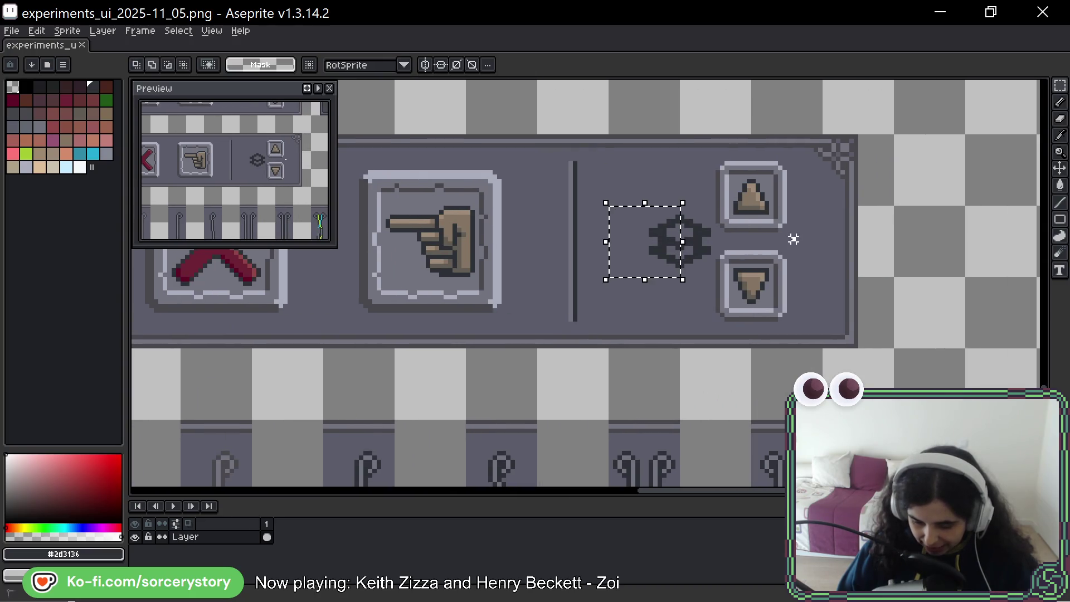
pyautogui.keyDown('shift'); pyautogui.click(793, 240); pyautogui.keyUp('shift')
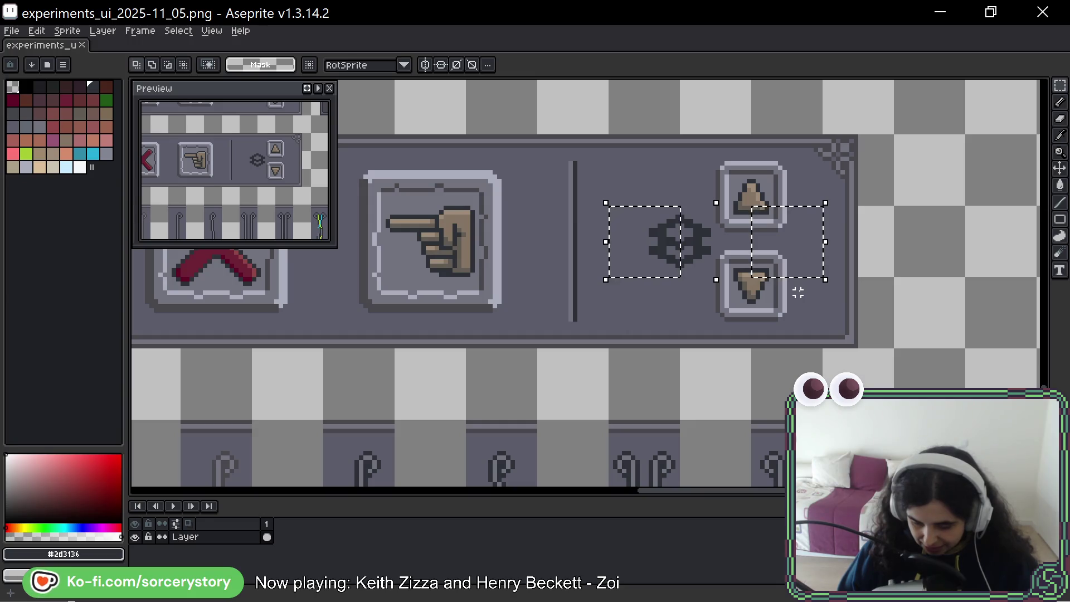
pyautogui.hotkey('ctrl', 'd')
pyautogui.scroll(-2, 800, 289)
pyautogui.scroll(-2, 807, 318)
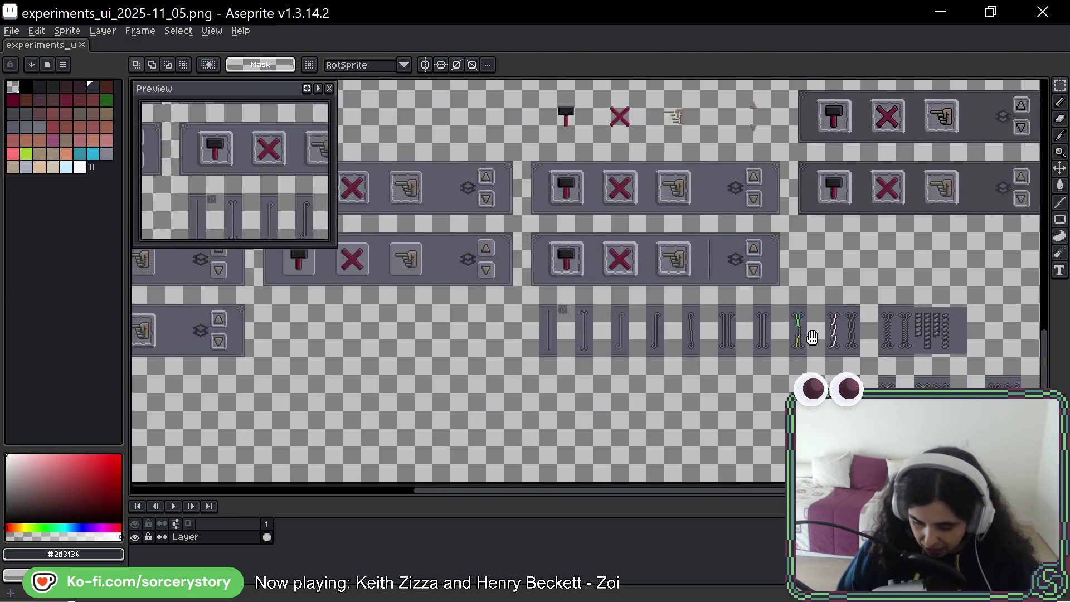
pyautogui.scroll(2, 812, 336)
pyautogui.scroll(2, 705, 286)
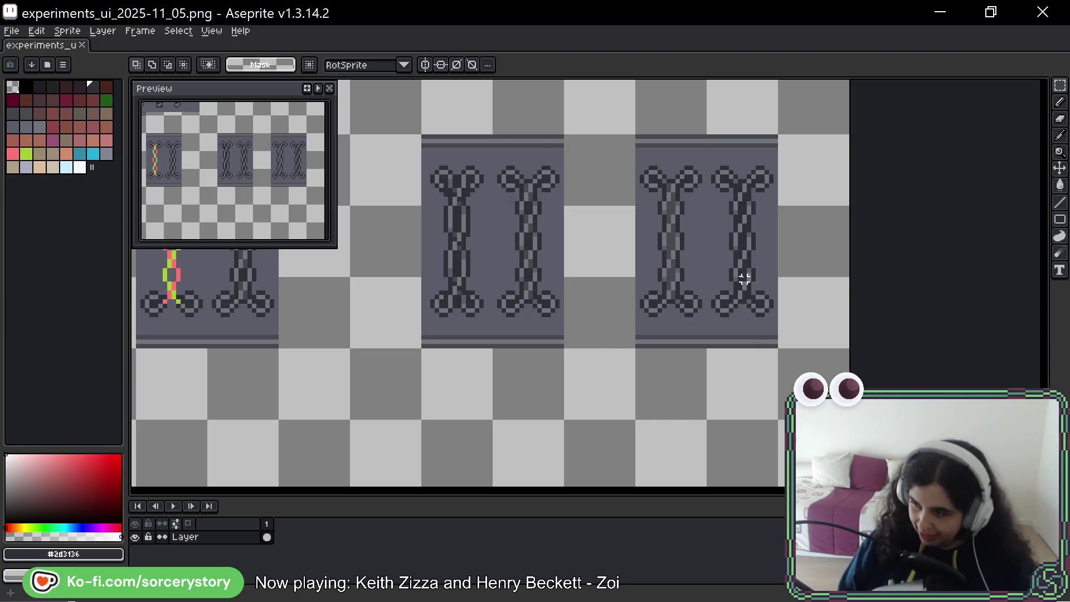
pyautogui.scroll(-2, 631, 224)
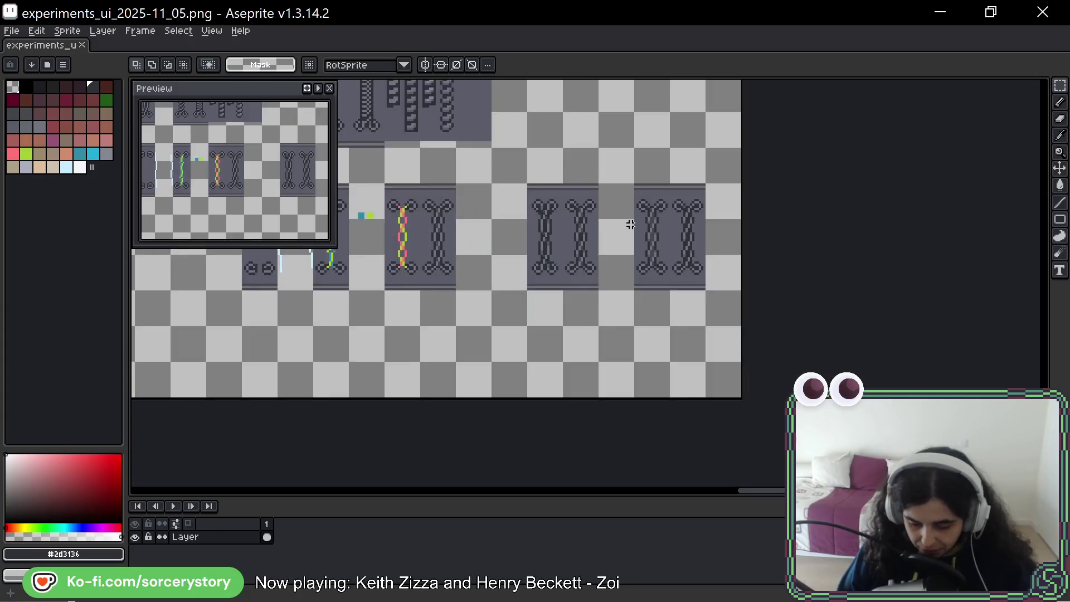
pyautogui.hscroll(-4, 486, 177)
pyautogui.scroll(1, 486, 177)
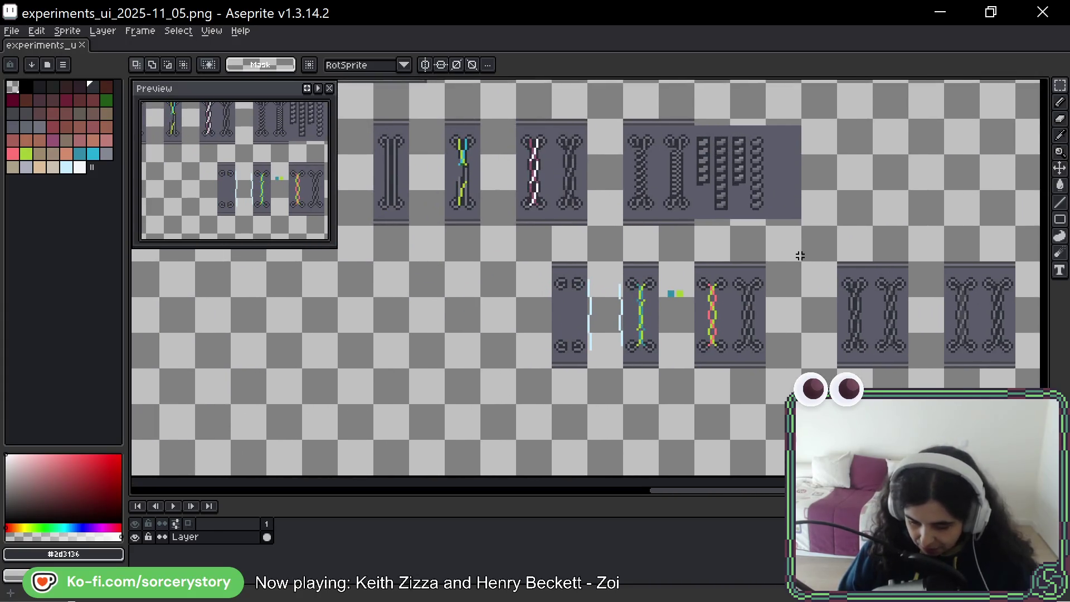
pyautogui.moveTo(559, 158); pyautogui.dragTo(908, 204)
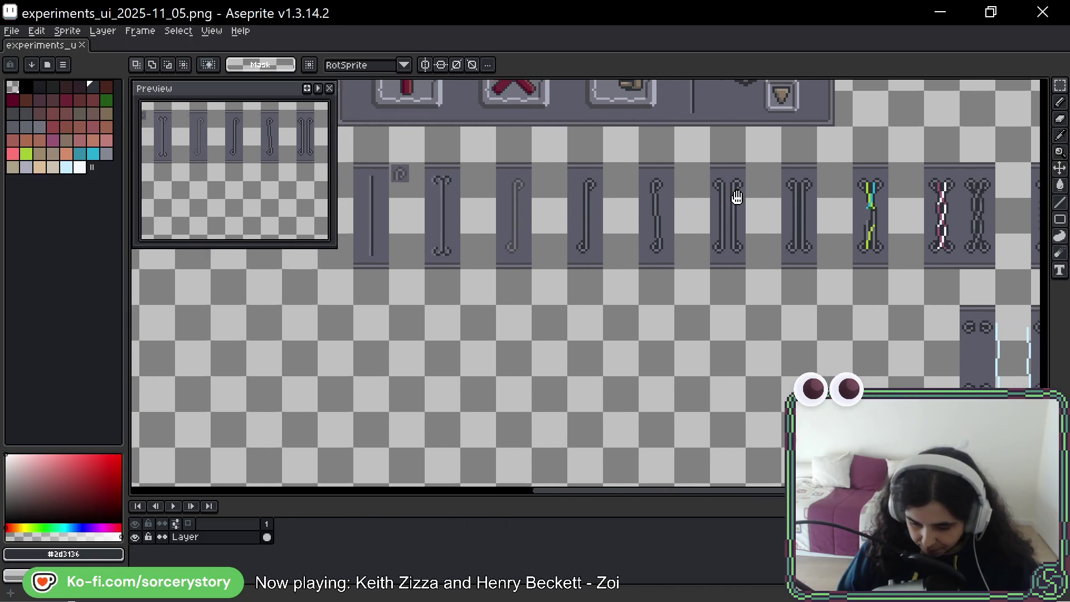
pyautogui.moveTo(733, 196)
pyautogui.mouseDown()
pyautogui.moveTo(848, 209)
pyautogui.moveTo(610, 289)
pyautogui.mouseUp()
pyautogui.hscroll(-4, 867, 239)
pyautogui.scroll(1, 868, 239)
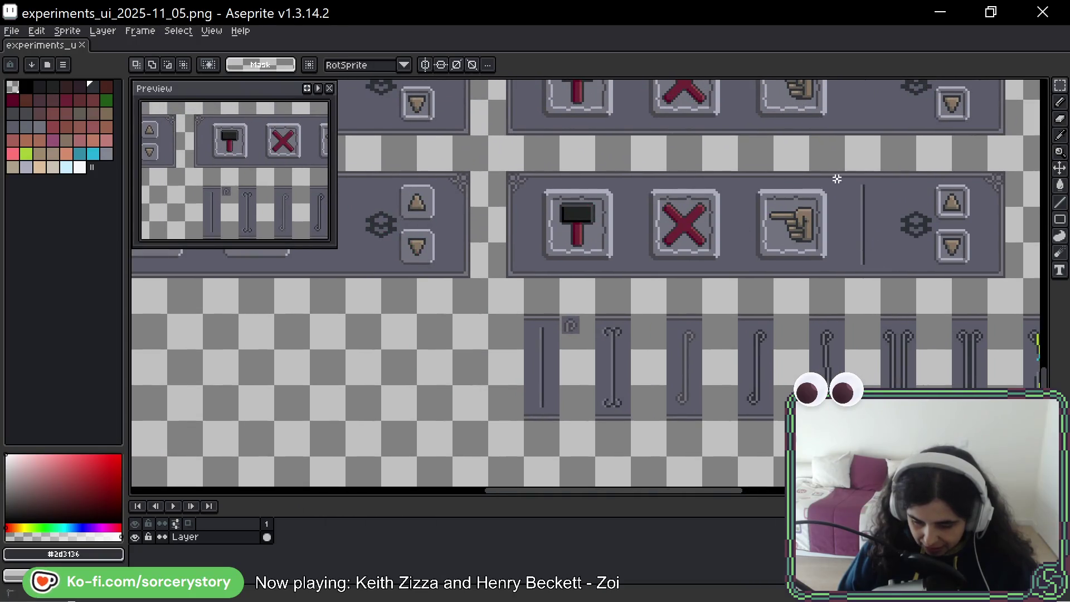
# Move the divider-and-gear section and the panel's right end onto empty canvas.
pyautogui.moveTo(809, 174); pyautogui.dragTo(915, 277)
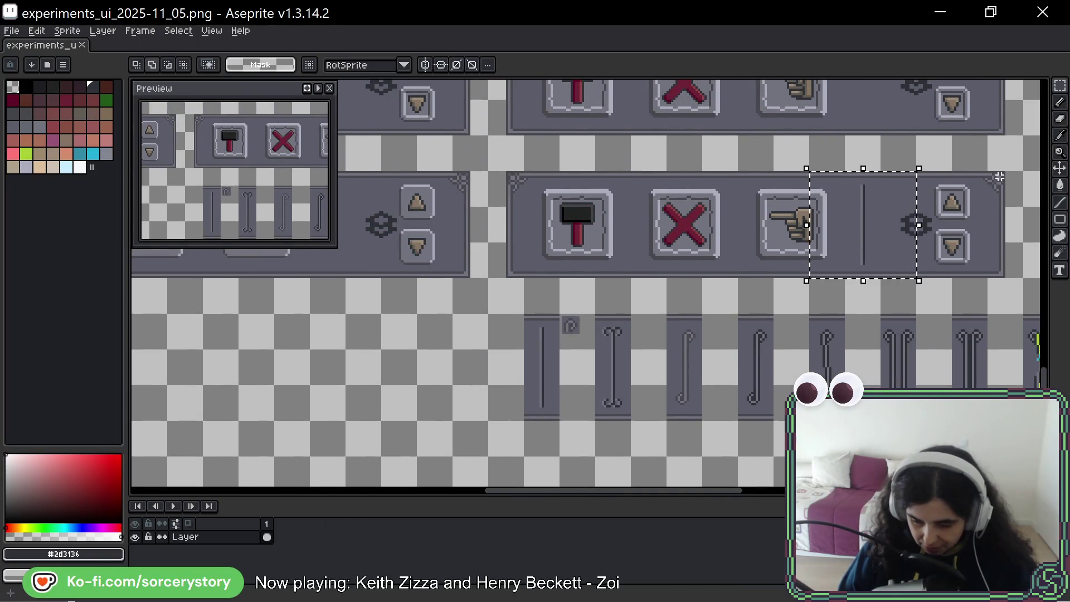
pyautogui.moveTo(989, 172); pyautogui.dragTo(1025, 279)
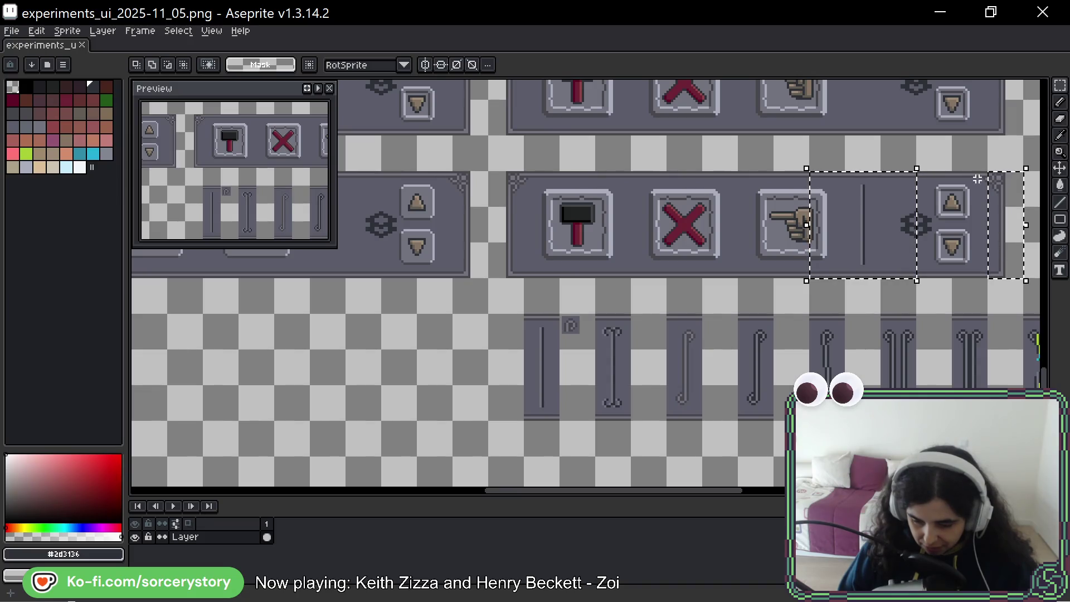
pyautogui.moveTo(977, 178); pyautogui.dragTo(979, 215)
pyautogui.scroll(-3, 770, 439)
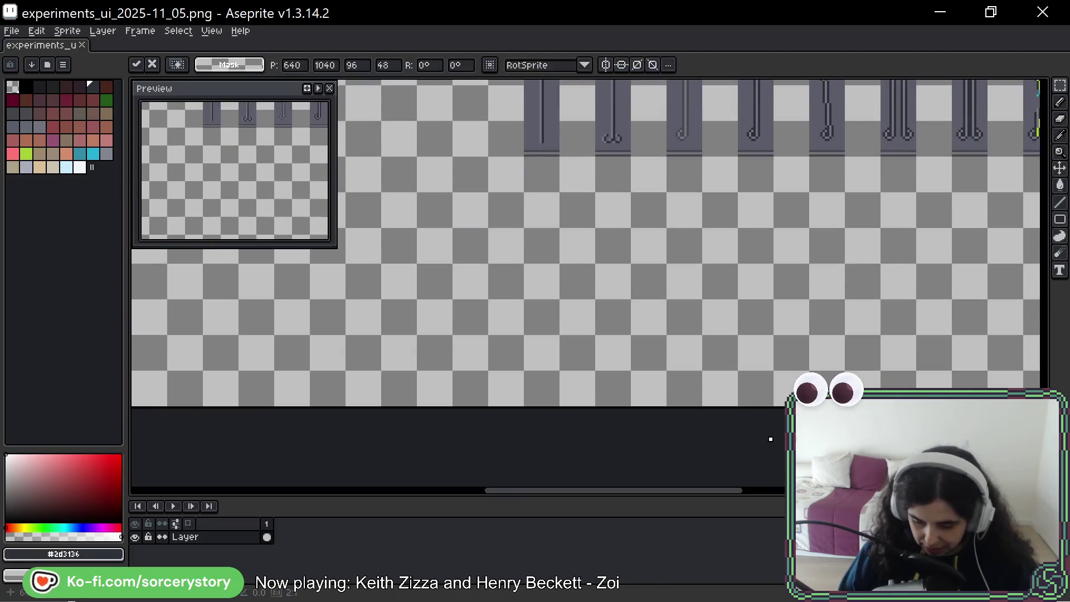
pyautogui.moveTo(771, 440)
pyautogui.mouseDown()
pyautogui.moveTo(836, 258)
pyautogui.moveTo(879, 239)
pyautogui.moveTo(795, 239)
pyautogui.mouseUp()
pyautogui.press('Return')
pyautogui.scroll(1, 795, 239)
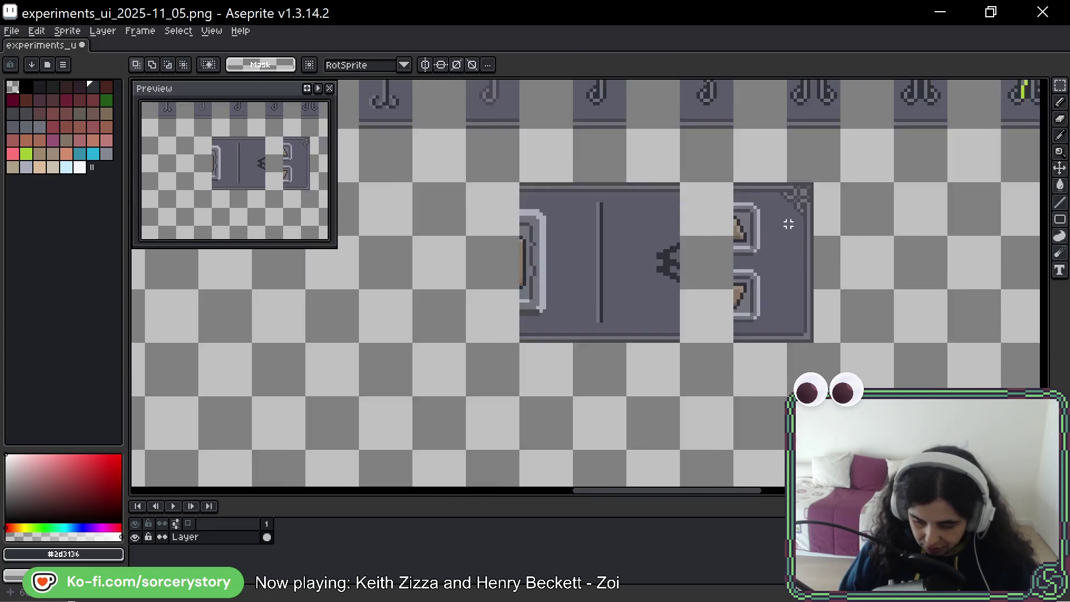
pyautogui.scroll(1, 789, 224)
# Close the gap in the copied panel and move the decorated corner piece onto the lower panel.
pyautogui.moveTo(789, 173); pyautogui.dragTo(825, 383)
pyautogui.moveTo(825, 256)
pyautogui.mouseDown()
pyautogui.moveTo(561, 270)
pyautogui.moveTo(545, 256)
pyautogui.mouseUp()
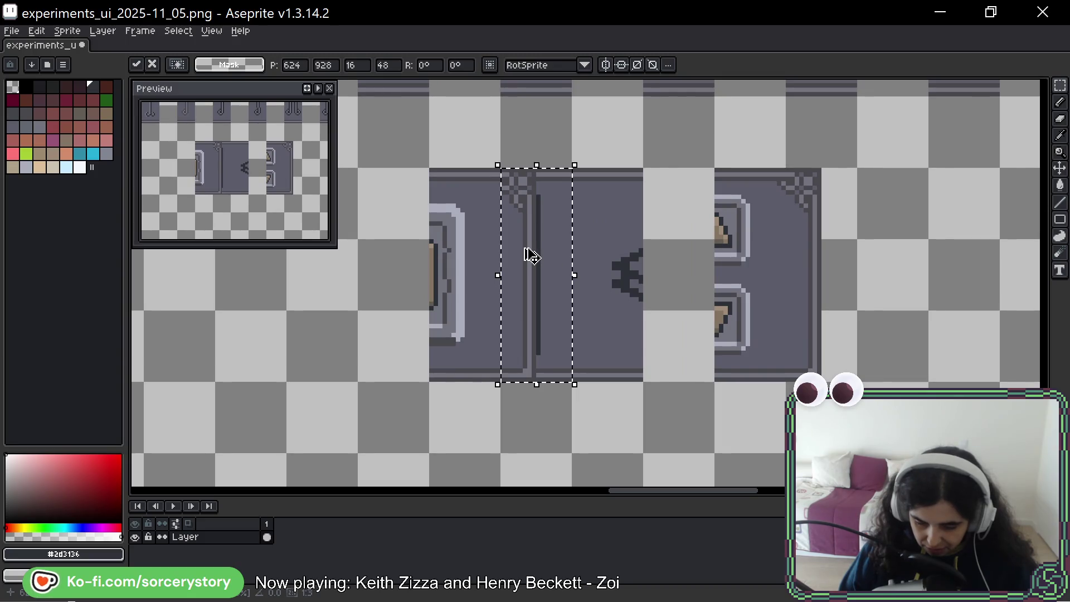
pyautogui.press('Return')
pyautogui.scroll(-2, 540, 240)
pyautogui.scroll(2, 698, 373)
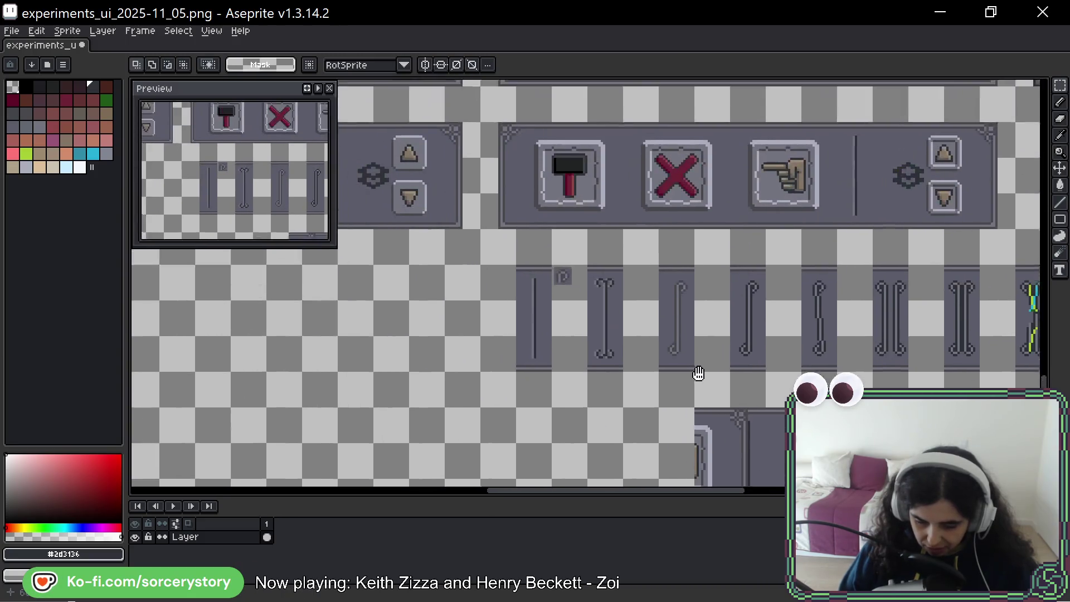
pyautogui.scroll(2, 699, 373)
pyautogui.moveTo(496, 177)
pyautogui.mouseDown()
pyautogui.moveTo(515, 284)
pyautogui.moveTo(748, 250)
pyautogui.mouseUp()
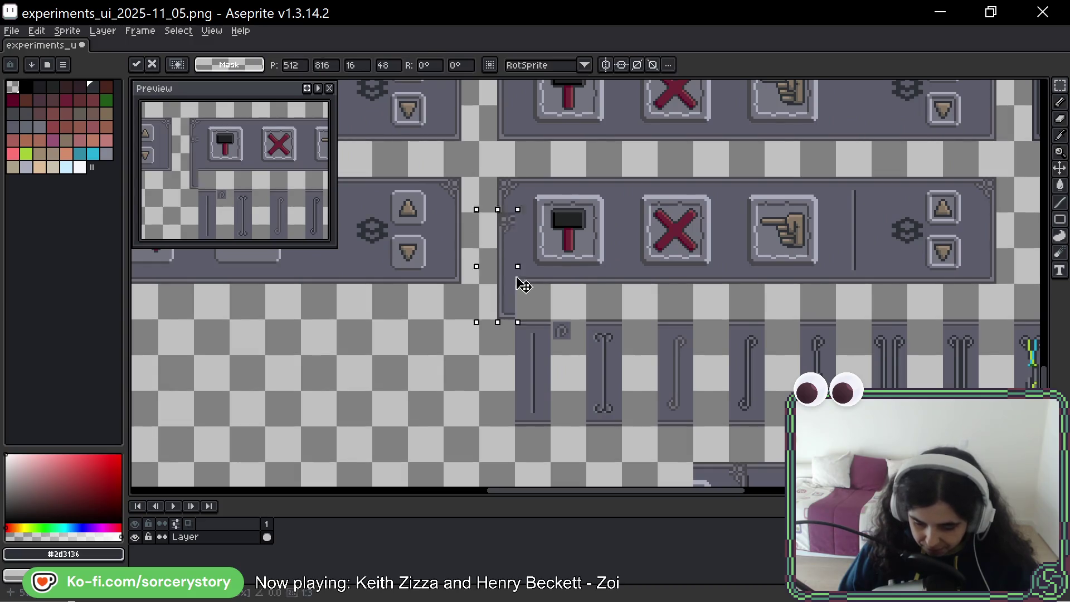
pyautogui.press('Return')
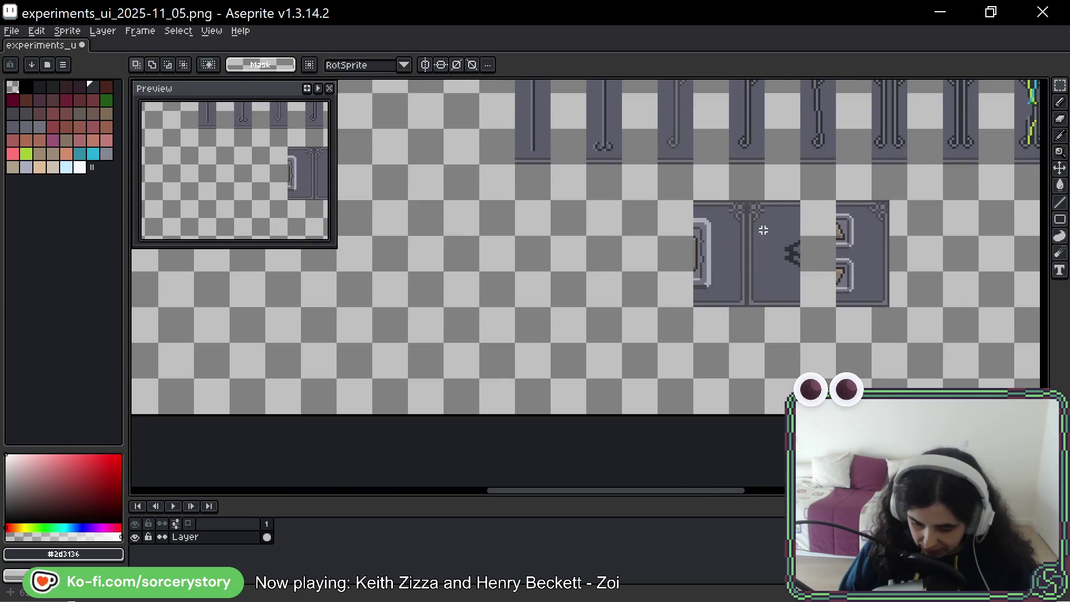
pyautogui.scroll(3, 764, 232)
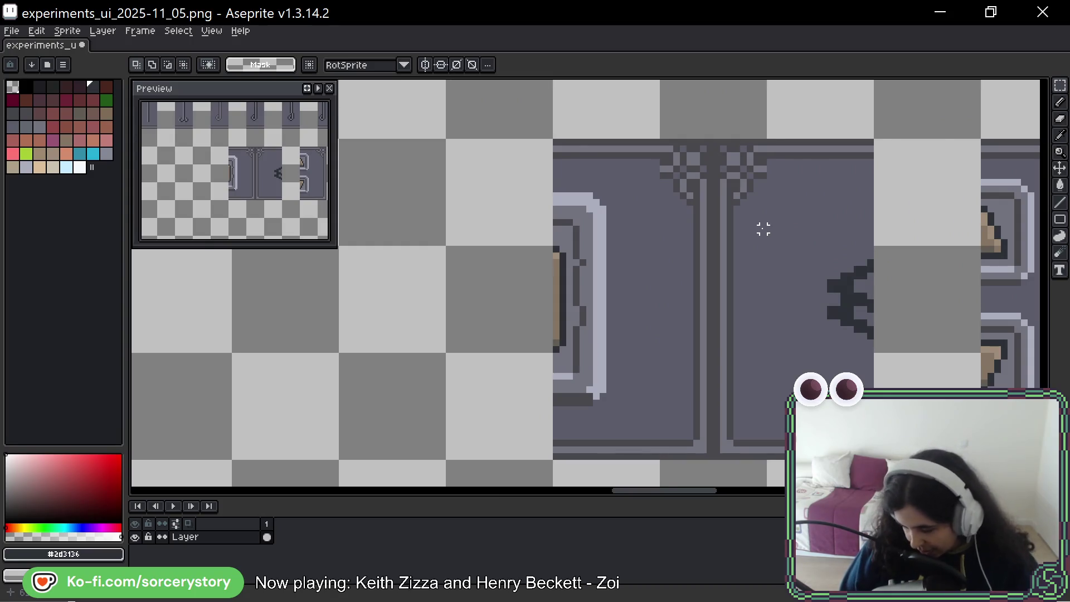
pyautogui.scroll(-1, 764, 228)
pyautogui.scroll(-2, 816, 239)
pyautogui.hscroll(5, 652, 216)
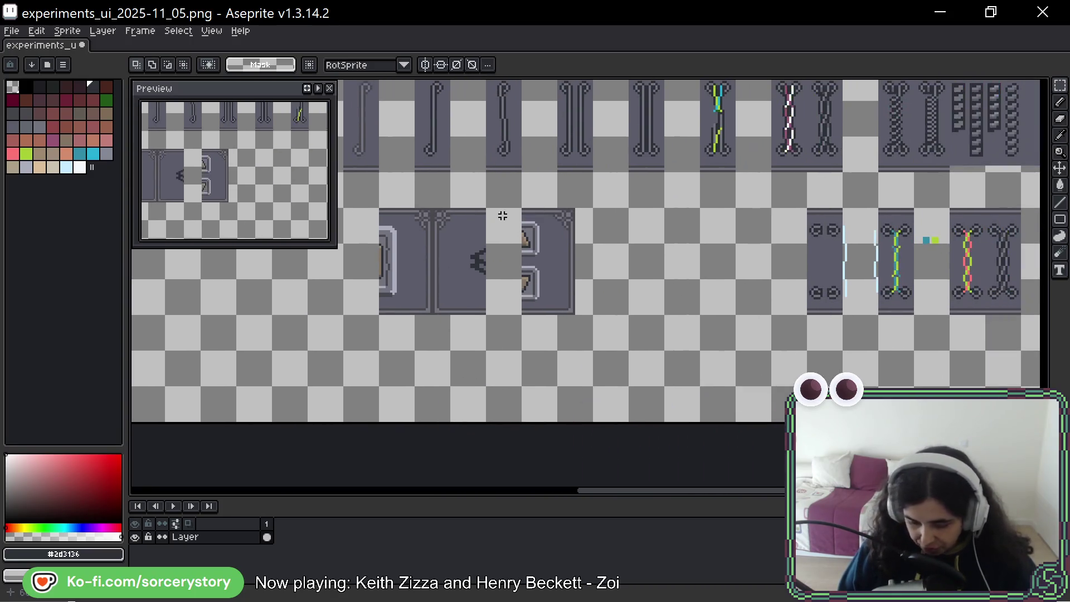
pyautogui.scroll(1, 544, 195)
pyautogui.scroll(1, 525, 240)
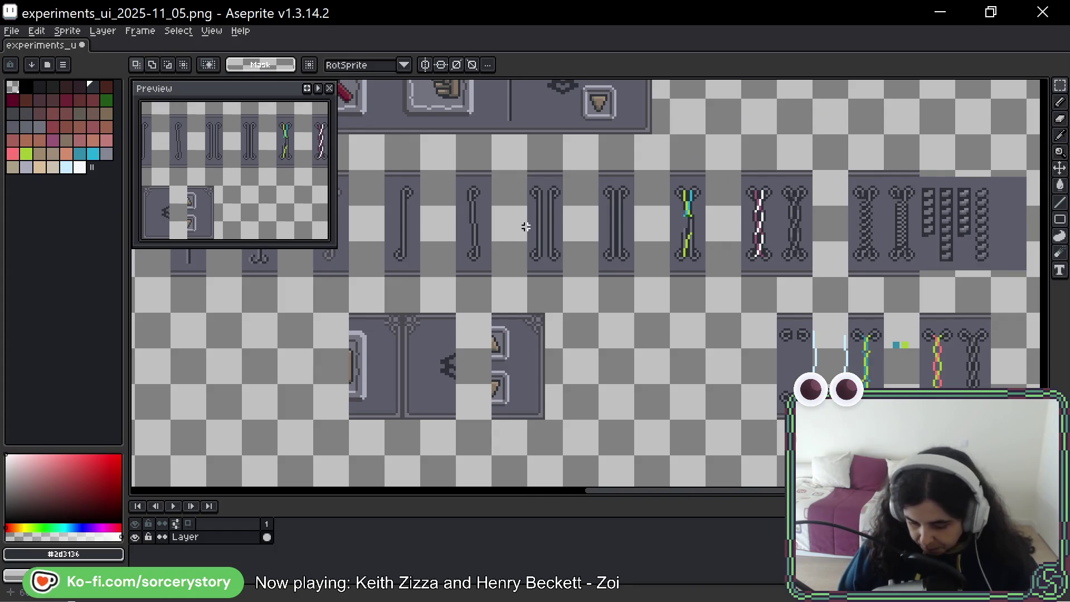
pyautogui.scroll(2, 578, 247)
pyautogui.moveTo(570, 127)
pyautogui.mouseDown()
pyautogui.moveTo(594, 204)
pyautogui.moveTo(499, 324)
pyautogui.mouseUp()
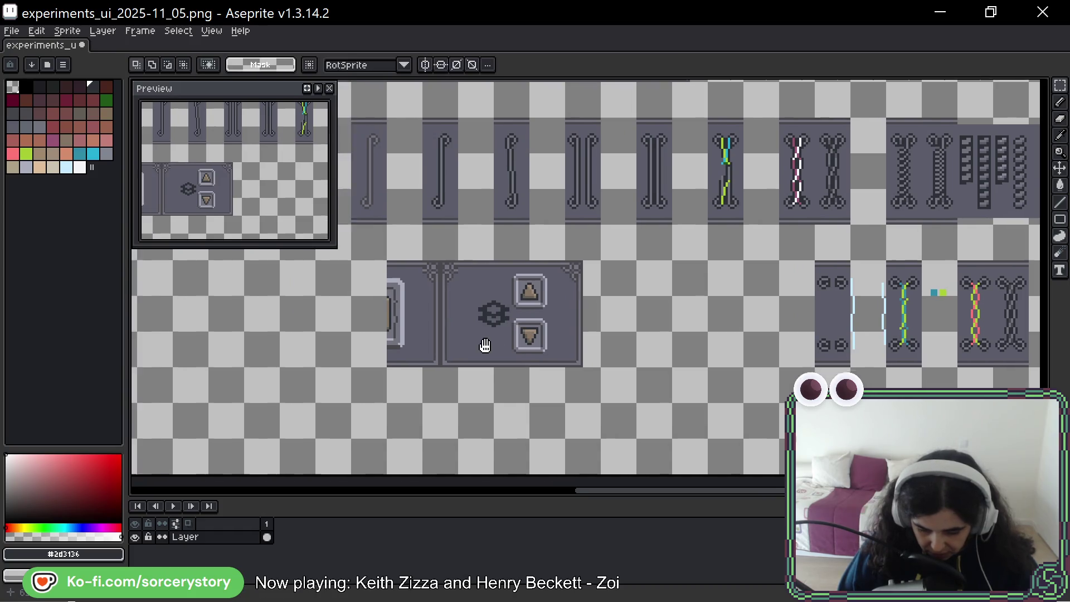
pyautogui.hscroll(-2, 495, 318)
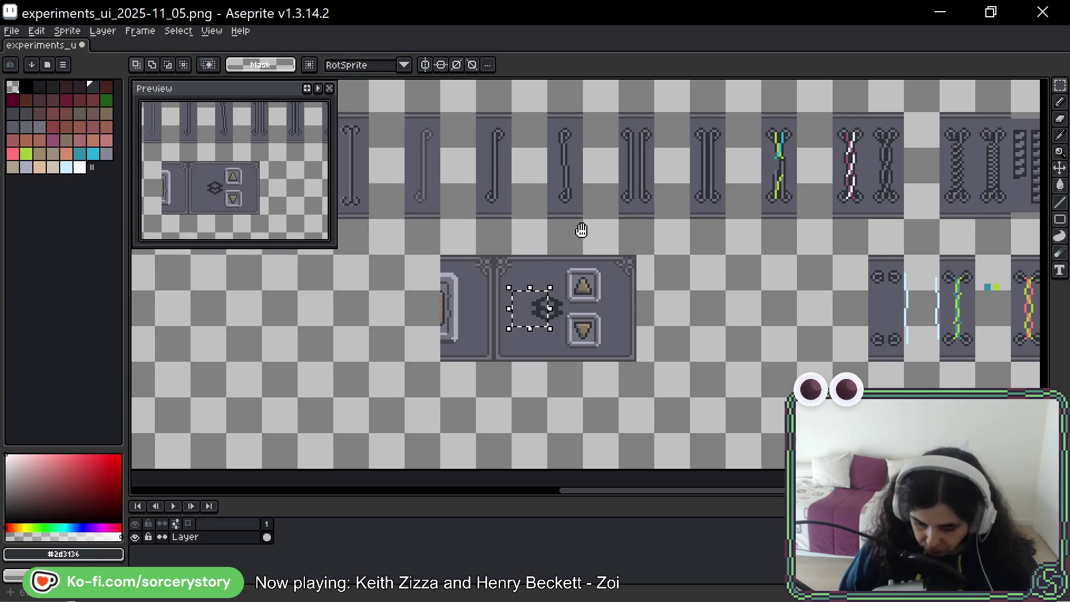
pyautogui.moveTo(585, 233); pyautogui.dragTo(585, 245)
pyautogui.hotkey('ctrl', 'd')
pyautogui.scroll(-2, 543, 335)
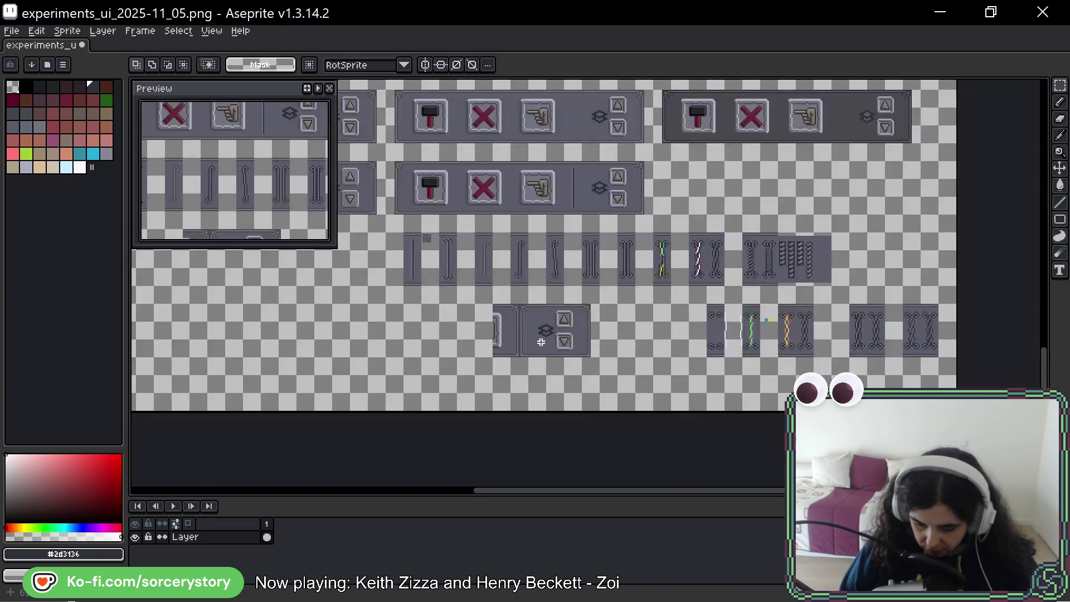
pyautogui.scroll(3, 542, 343)
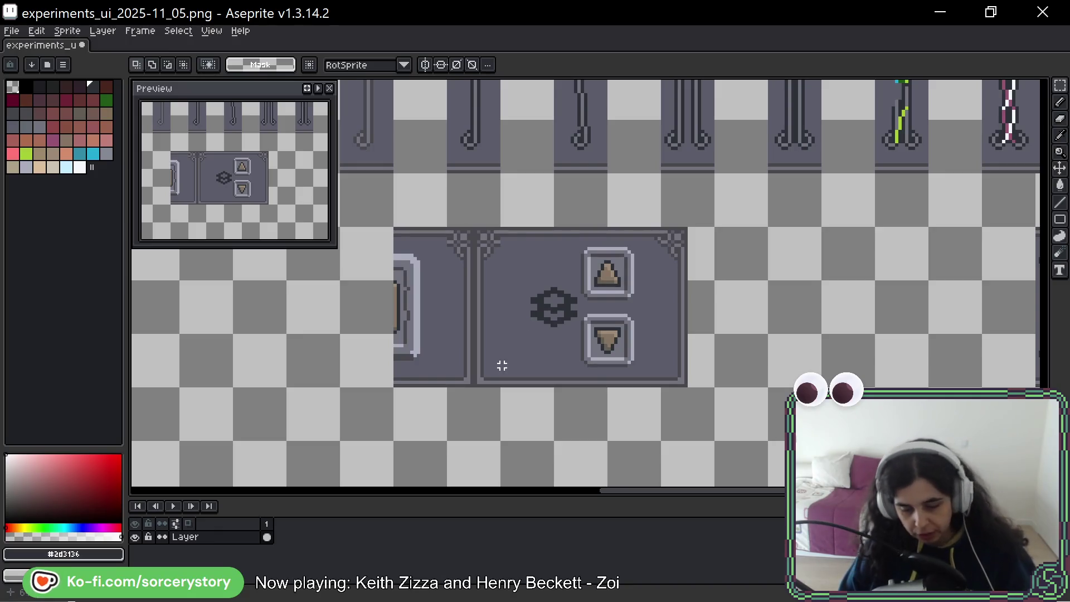
pyautogui.scroll(-1, 528, 302)
pyautogui.scroll(-1, 529, 302)
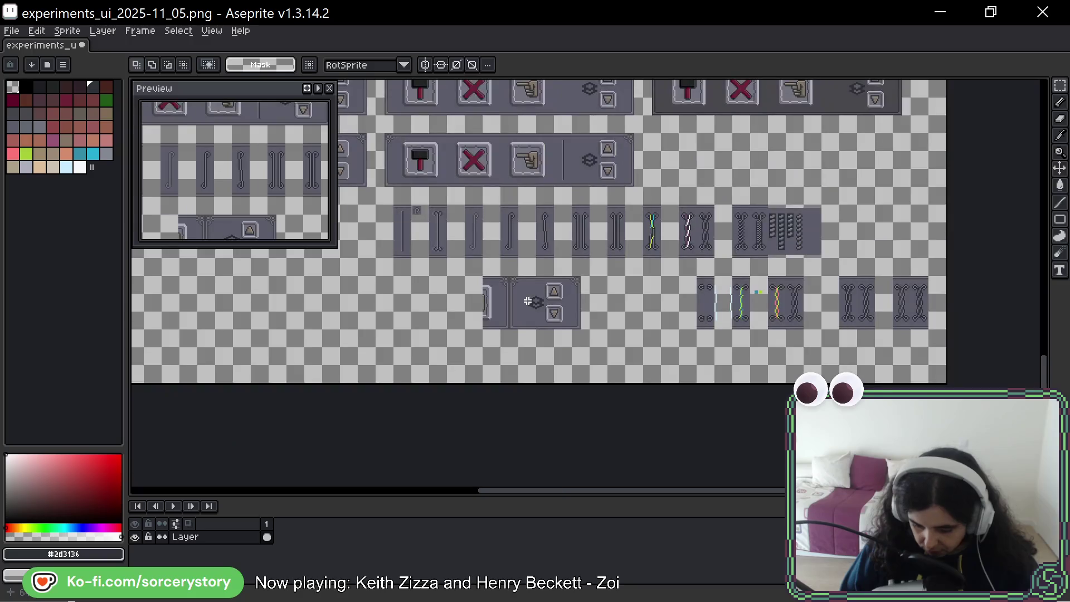
pyautogui.scroll(2, 914, 288)
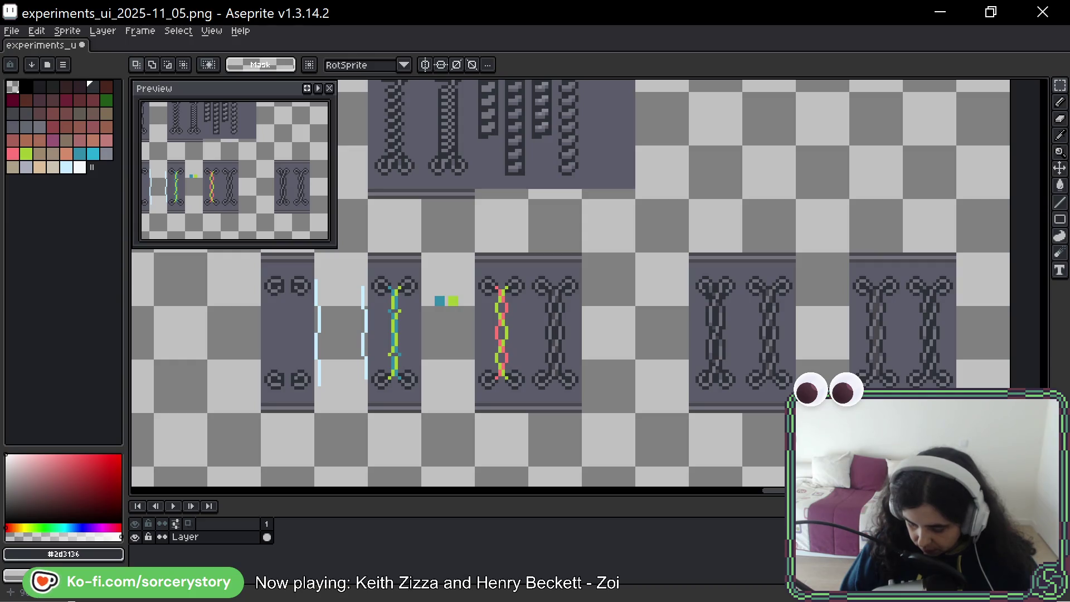
# Move a single chain divider column onto the lower button panel beside the gear.
pyautogui.moveTo(884, 287); pyautogui.dragTo(946, 372)
pyautogui.click(878, 301)
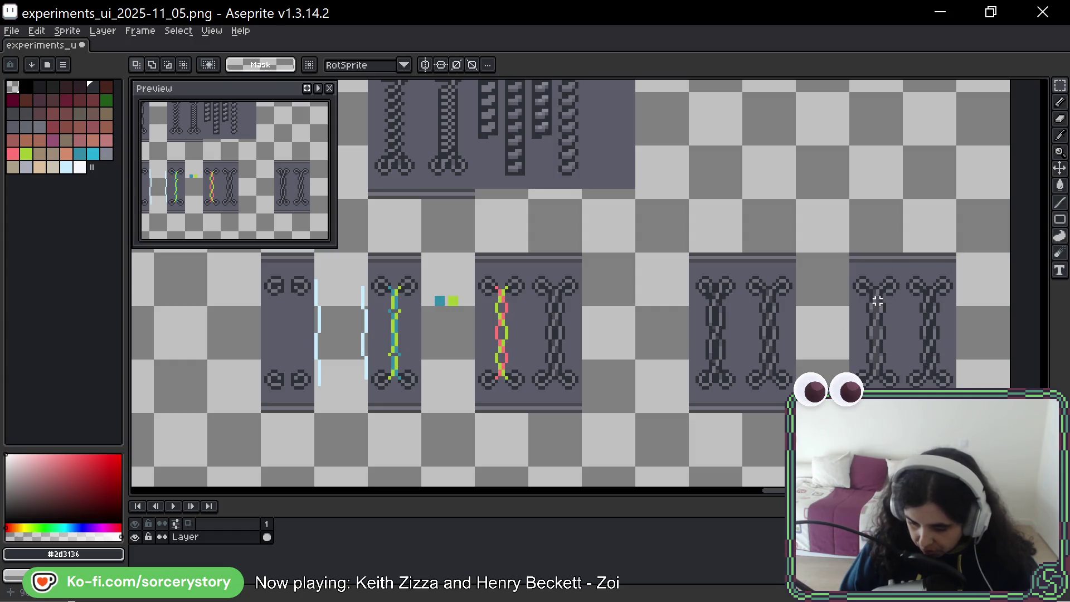
pyautogui.moveTo(878, 288)
pyautogui.mouseDown()
pyautogui.moveTo(877, 378)
pyautogui.moveTo(960, 310)
pyautogui.moveTo(821, 314)
pyautogui.mouseUp()
pyautogui.scroll(-2, 879, 367)
pyautogui.scroll(1, 900, 348)
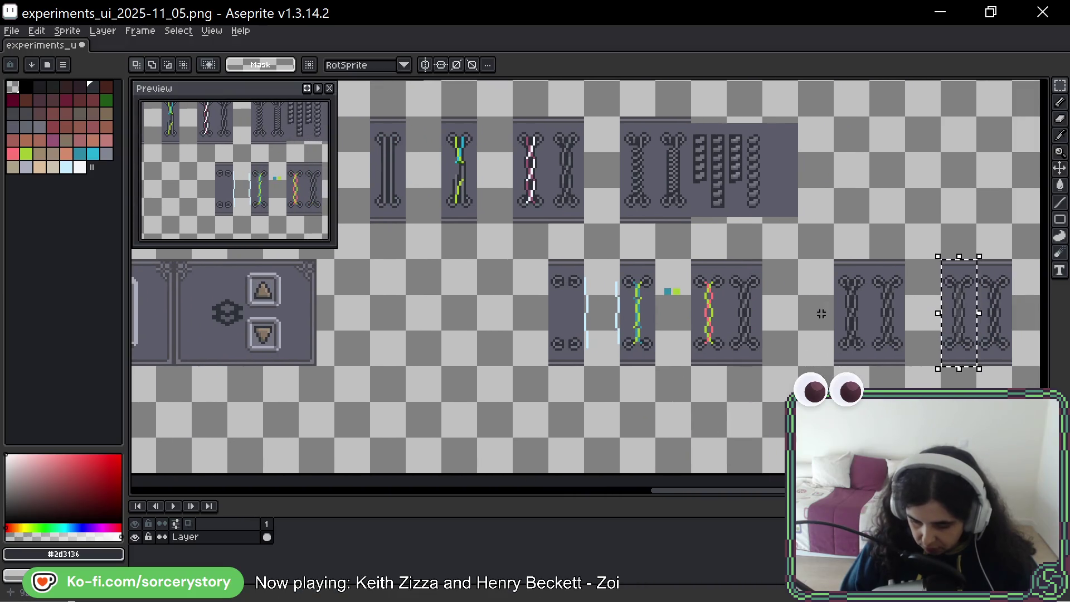
pyautogui.moveTo(959, 313); pyautogui.dragTo(406, 316)
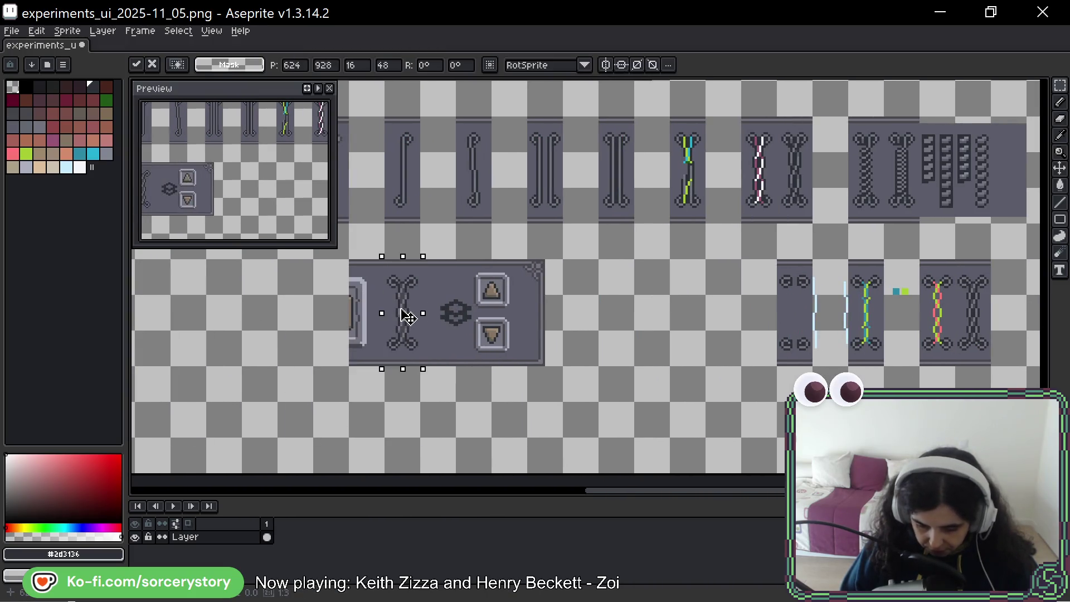
pyautogui.hotkey('ctrl', 'd')
pyautogui.moveTo(437, 366); pyautogui.dragTo(591, 351)
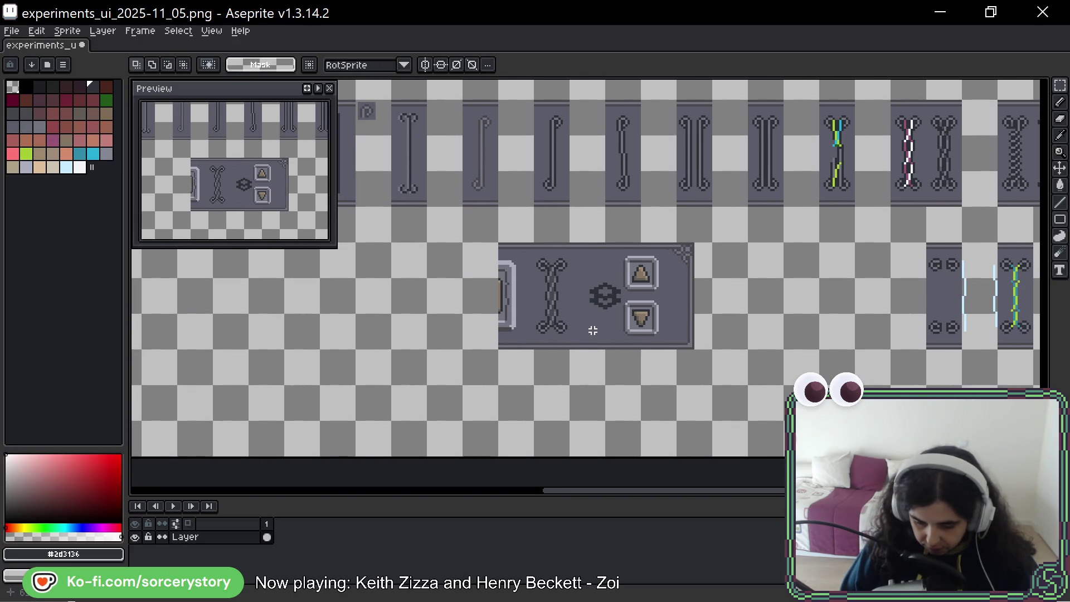
pyautogui.scroll(1, 578, 281)
pyautogui.scroll(2, 579, 281)
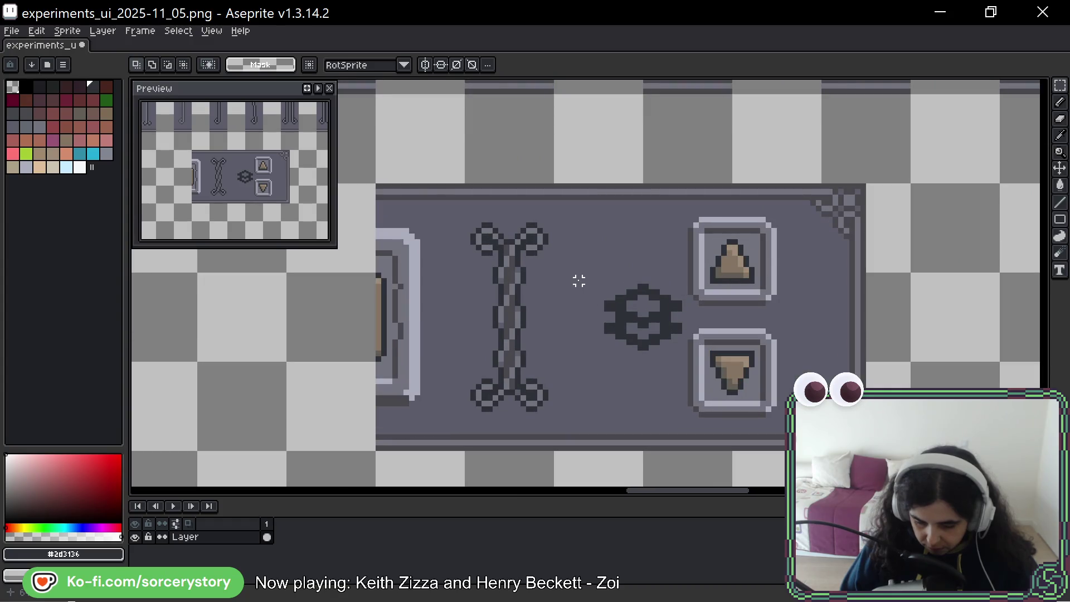
# Recolour the placed chain divider's dark outline to a lighter grey within its column.
pyautogui.press('b')
pyautogui.scroll(1, 573, 280)
pyautogui.scroll(1, 544, 247)
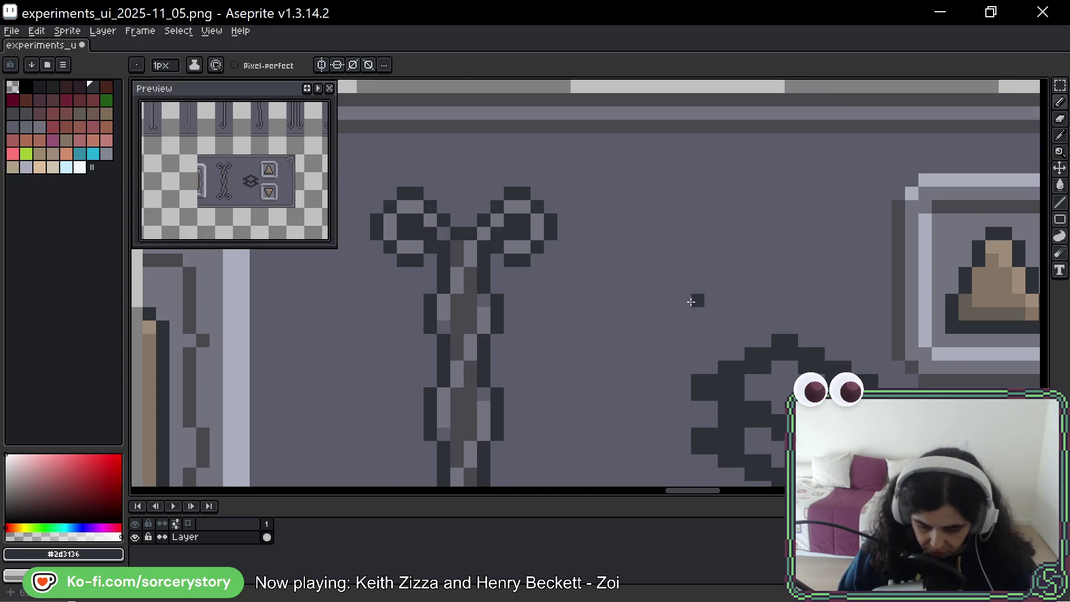
pyautogui.scroll(-1, 692, 301)
pyautogui.moveTo(580, 312)
pyautogui.mouseDown()
pyautogui.moveTo(630, 191)
pyautogui.moveTo(622, 194)
pyautogui.mouseUp()
pyautogui.click(1059, 85)
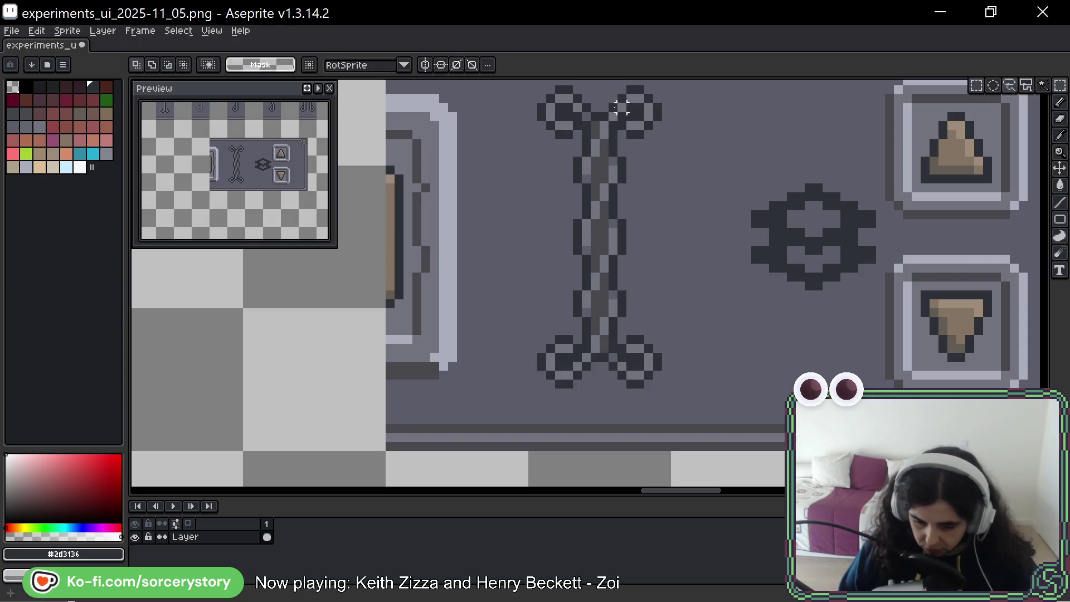
pyautogui.moveTo(532, 83)
pyautogui.mouseDown()
pyautogui.moveTo(669, 166)
pyautogui.moveTo(672, 450)
pyautogui.mouseUp()
pyautogui.scroll(2, 641, 349)
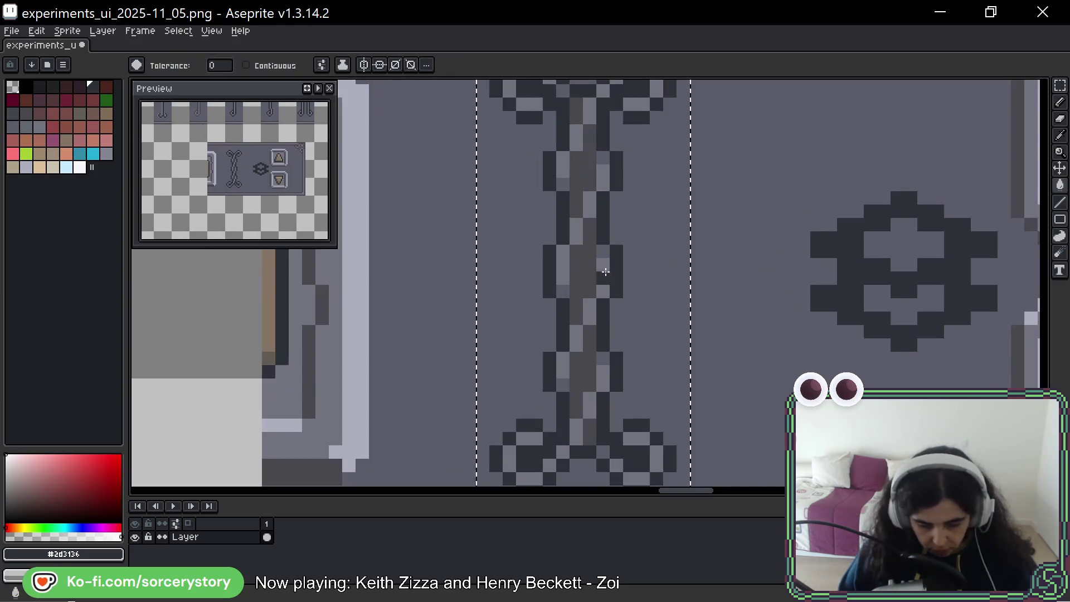
pyautogui.press('w')
pyautogui.keyDown('alt'); pyautogui.click(545, 267); pyautogui.keyUp('alt')
pyautogui.scroll(-3, 586, 268)
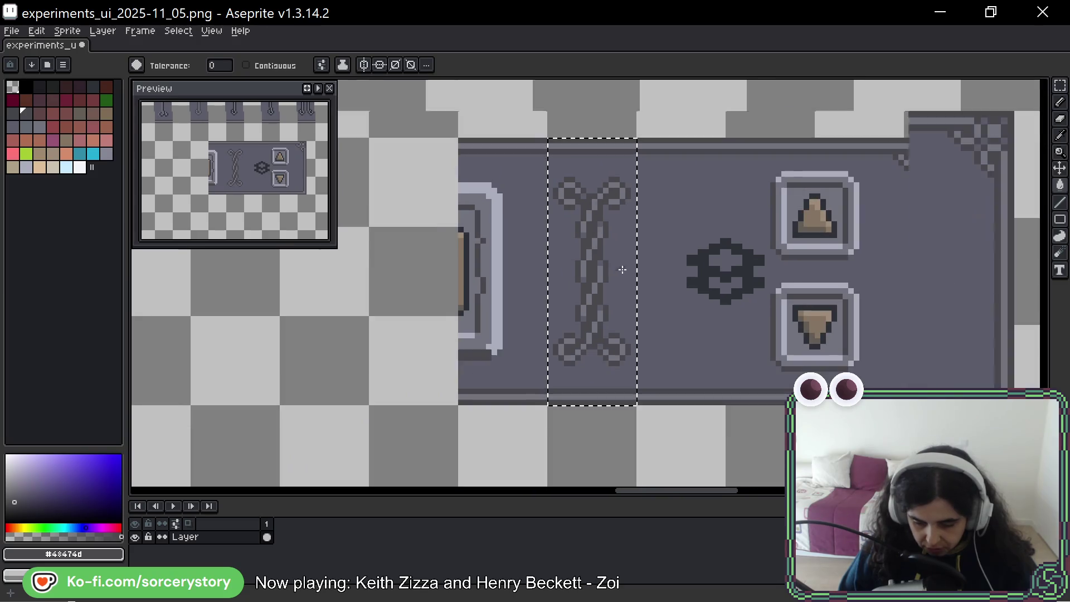
pyautogui.scroll(-2, 707, 283)
pyautogui.scroll(-1, 725, 281)
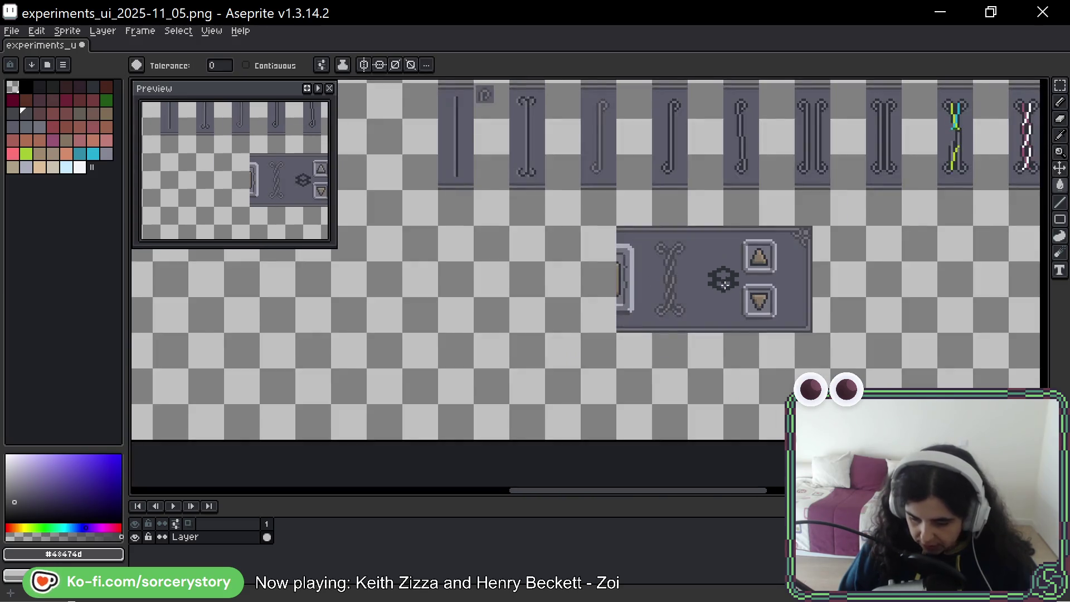
pyautogui.scroll(-1, 670, 263)
pyautogui.scroll(-1, 664, 265)
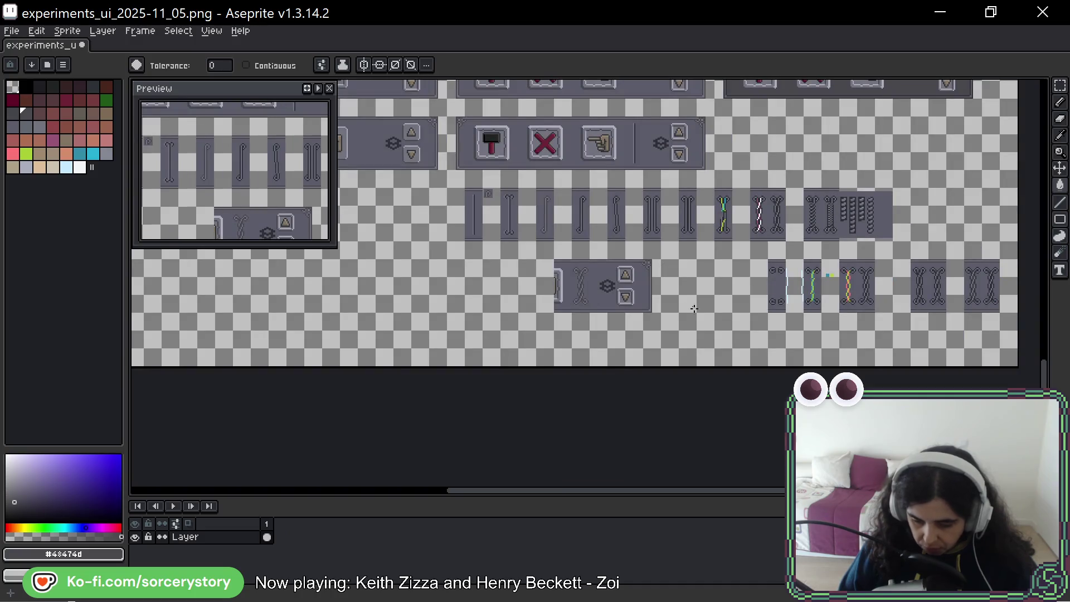
pyautogui.moveTo(774, 245); pyautogui.dragTo(739, 246)
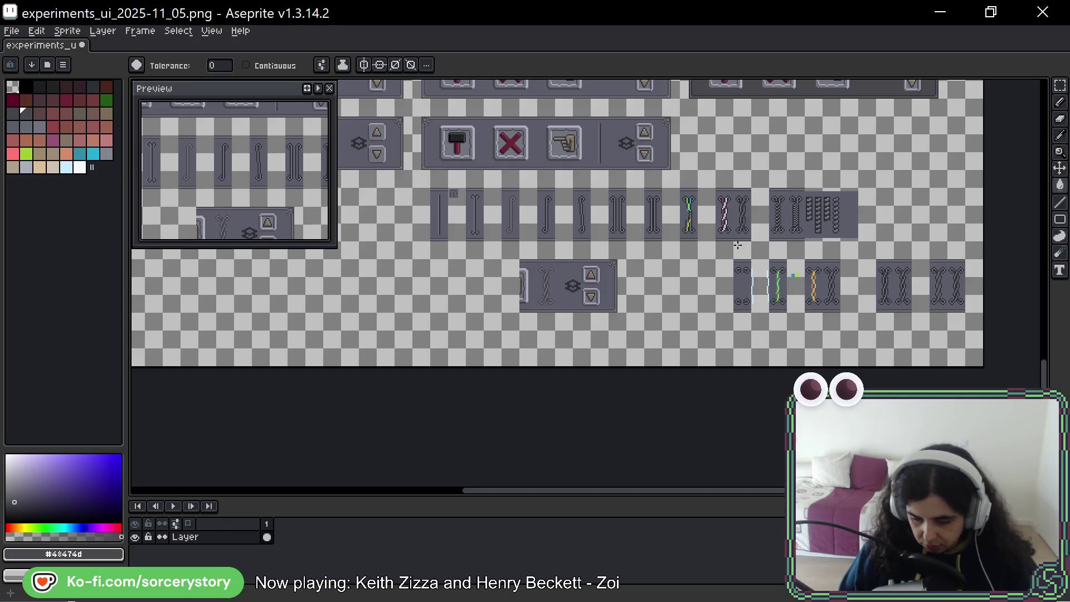
pyautogui.moveTo(729, 169); pyautogui.dragTo(725, 188)
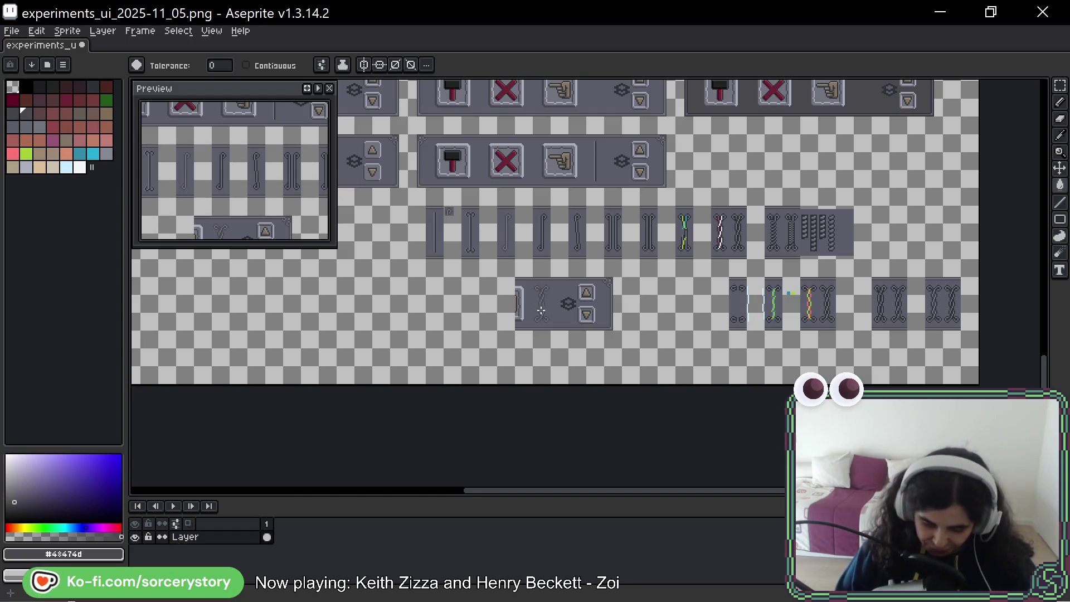
pyautogui.scroll(1, 541, 310)
pyautogui.scroll(1, 552, 271)
pyautogui.moveTo(778, 324); pyautogui.dragTo(725, 331)
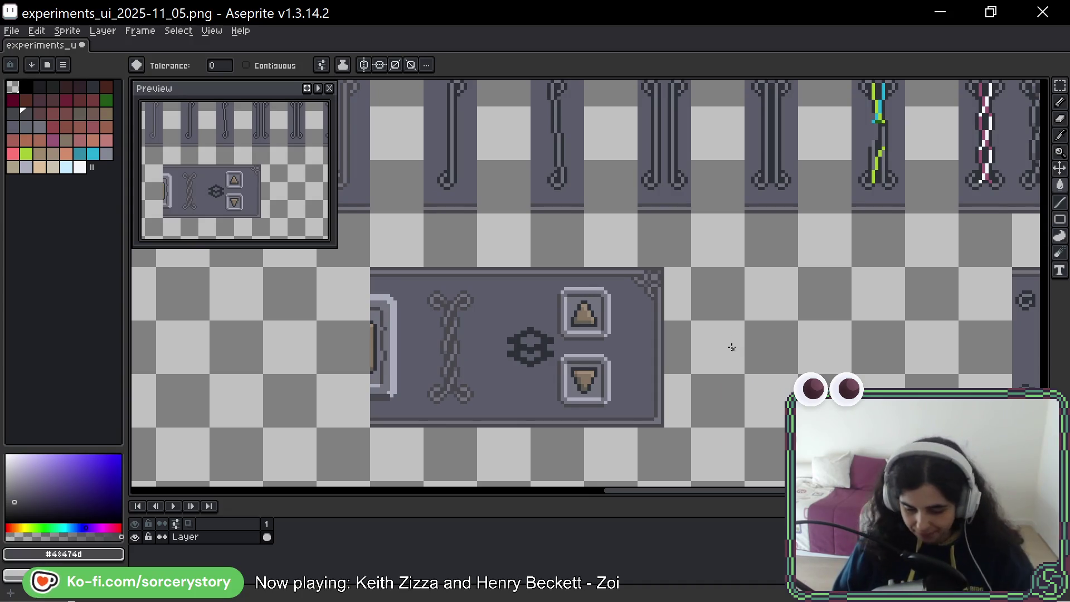
pyautogui.hscroll(1, 807, 300)
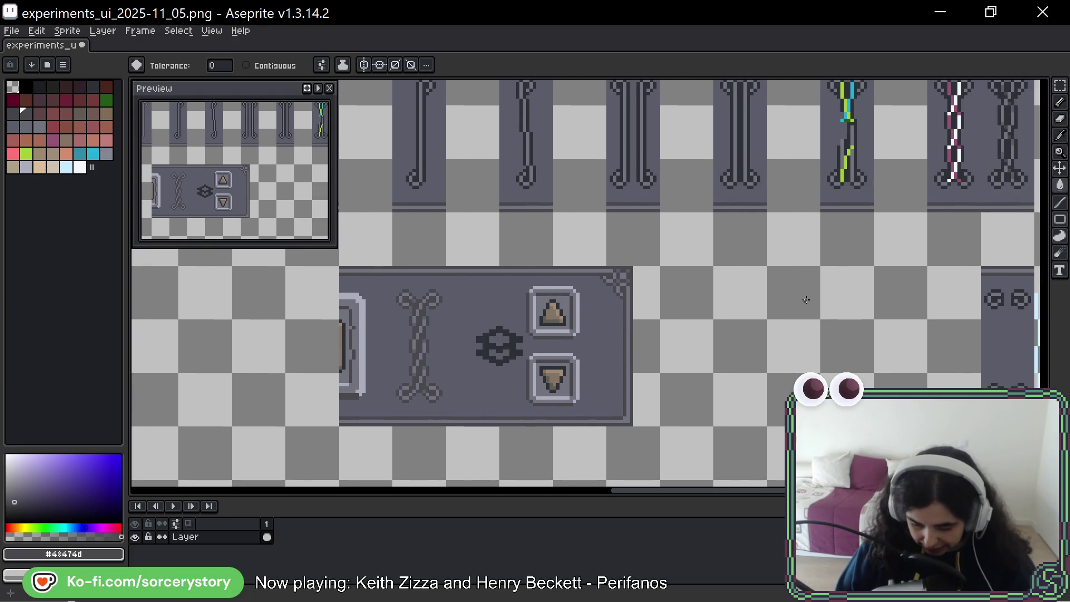
pyautogui.scroll(-3, 790, 307)
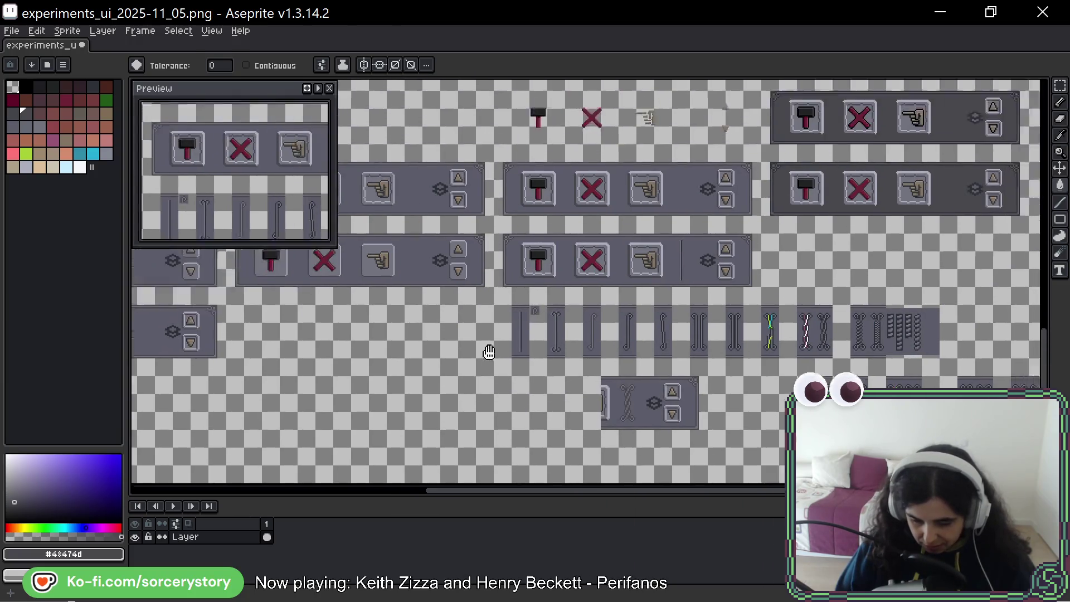
pyautogui.moveTo(593, 259)
pyautogui.mouseDown()
pyautogui.moveTo(788, 322)
pyautogui.moveTo(441, 315)
pyautogui.moveTo(451, 117)
pyautogui.mouseUp()
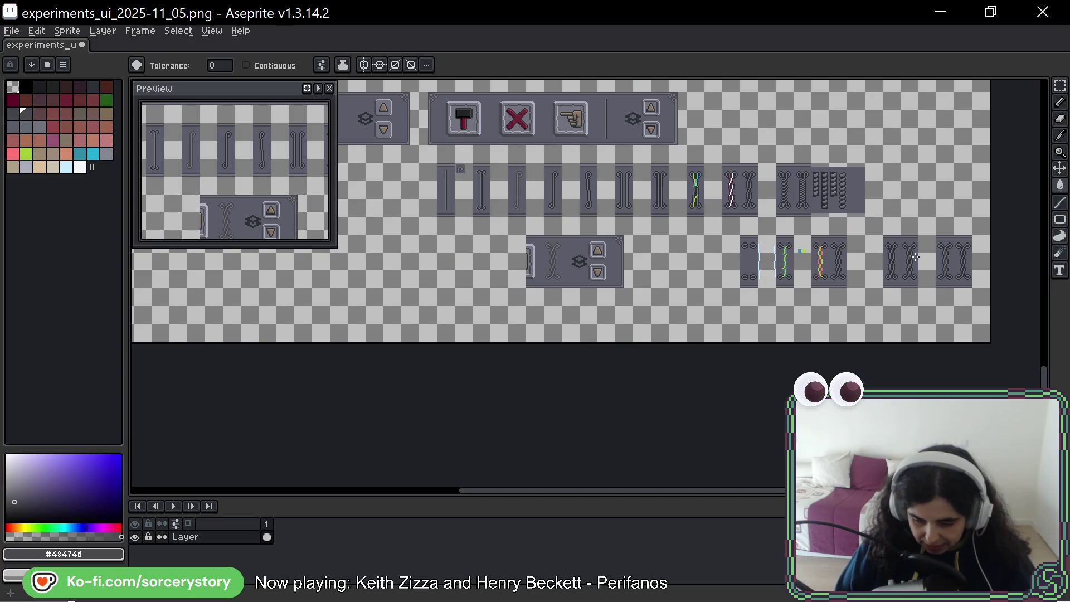
pyautogui.click(1061, 85)
pyautogui.scroll(2, 942, 202)
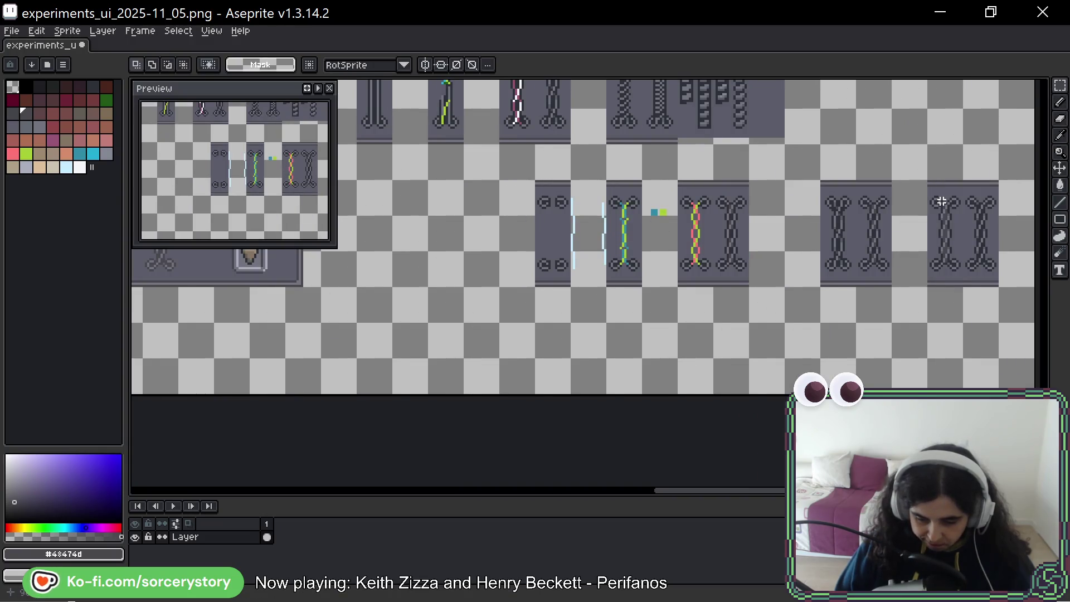
pyautogui.moveTo(942, 202)
pyautogui.mouseDown()
pyautogui.moveTo(946, 275)
pyautogui.moveTo(391, 258)
pyautogui.moveTo(441, 240)
pyautogui.mouseUp()
pyautogui.hscroll(-4, 407, 243)
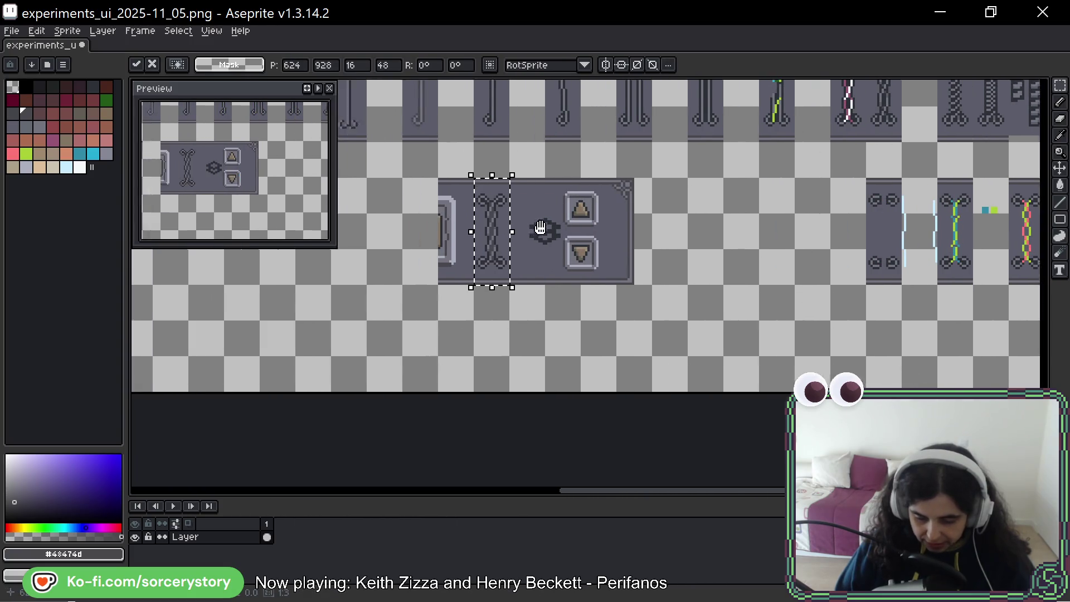
# Fill the arrow-button panel's top stripe with the sampled dark border colour #2d3136.
pyautogui.press('Return')
pyautogui.moveTo(763, 184); pyautogui.dragTo(544, 262)
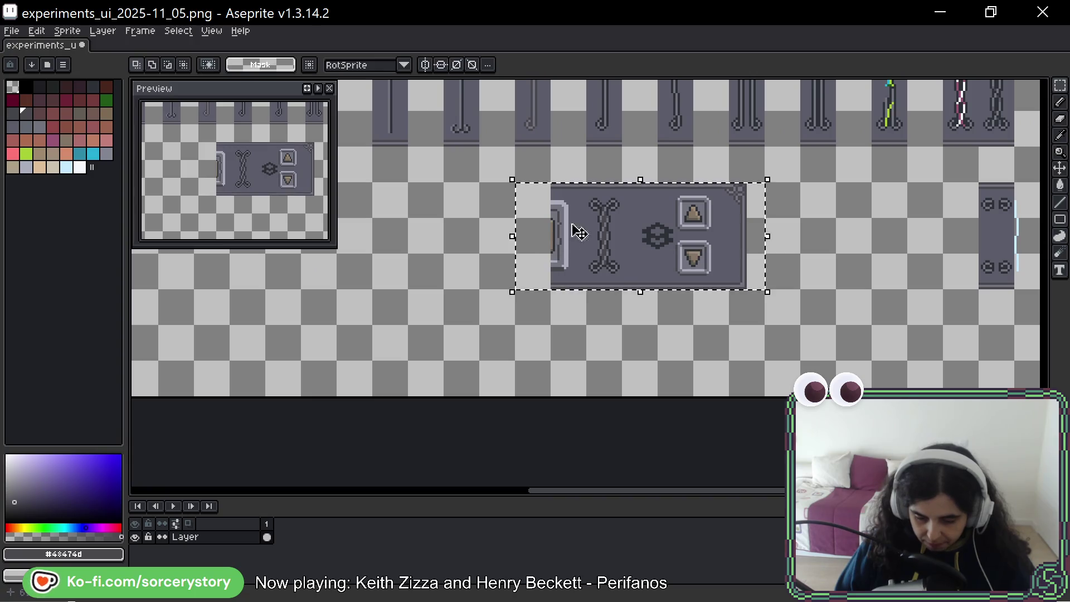
pyautogui.scroll(1, 573, 227)
pyautogui.scroll(2, 615, 192)
pyautogui.press('i')
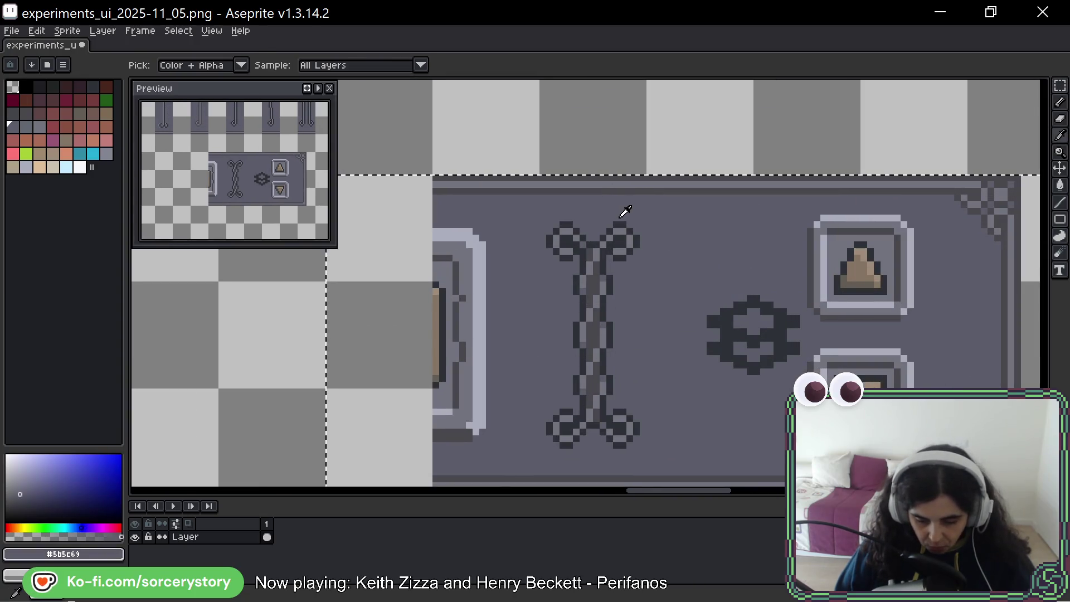
pyautogui.click(622, 211)
pyautogui.press('g')
pyautogui.click(627, 193)
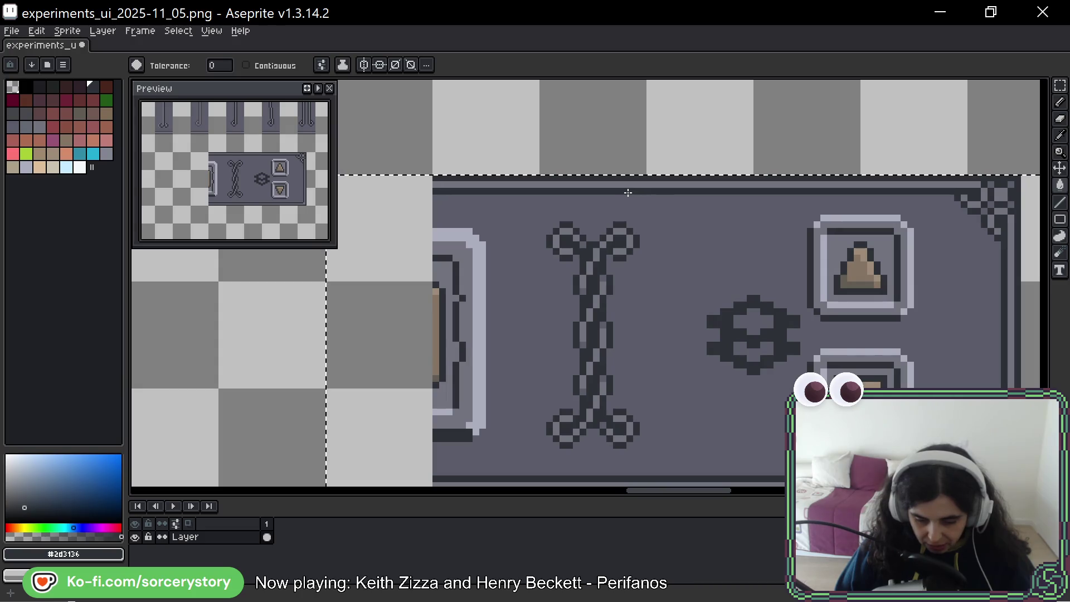
pyautogui.hotkey('ctrl', 'z')
pyautogui.hotkey('ctrl', 'y')
pyautogui.scroll(-1, 630, 194)
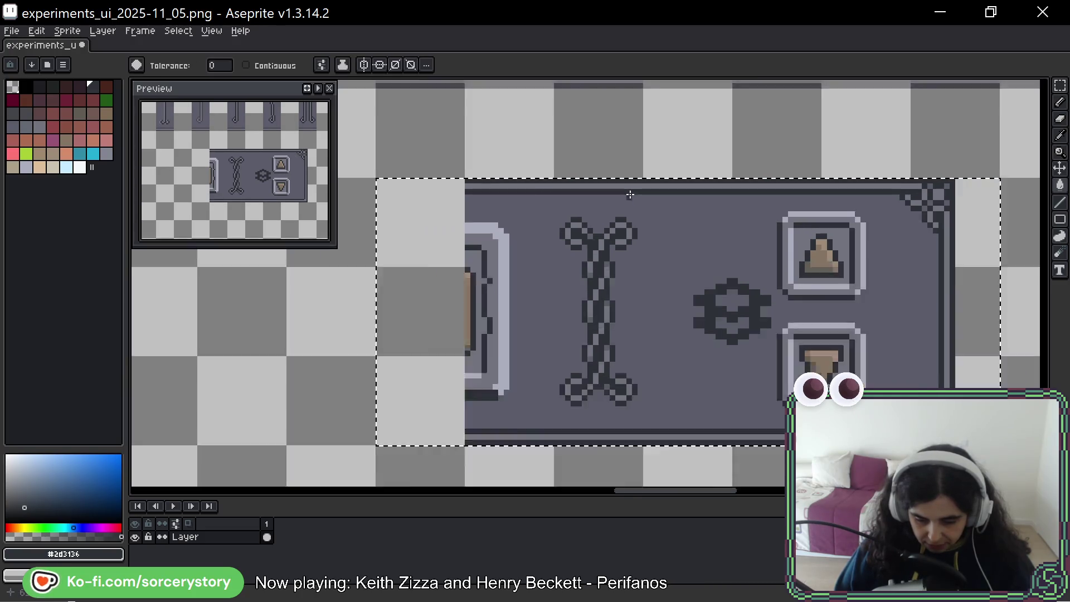
pyautogui.scroll(-1, 629, 194)
pyautogui.scroll(-1, 643, 198)
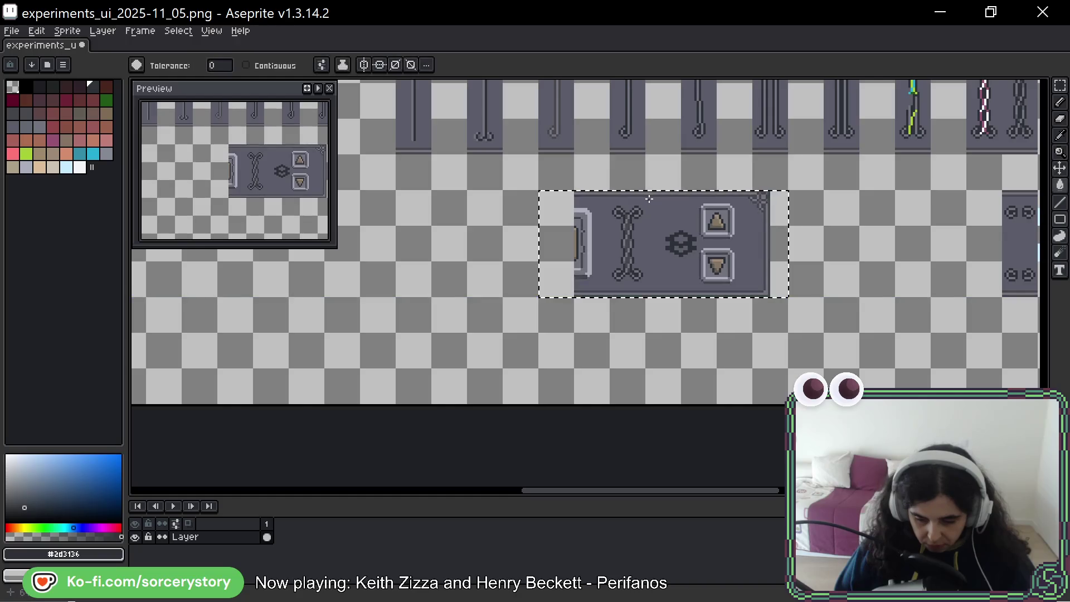
pyautogui.scroll(1, 649, 199)
pyautogui.scroll(1, 624, 206)
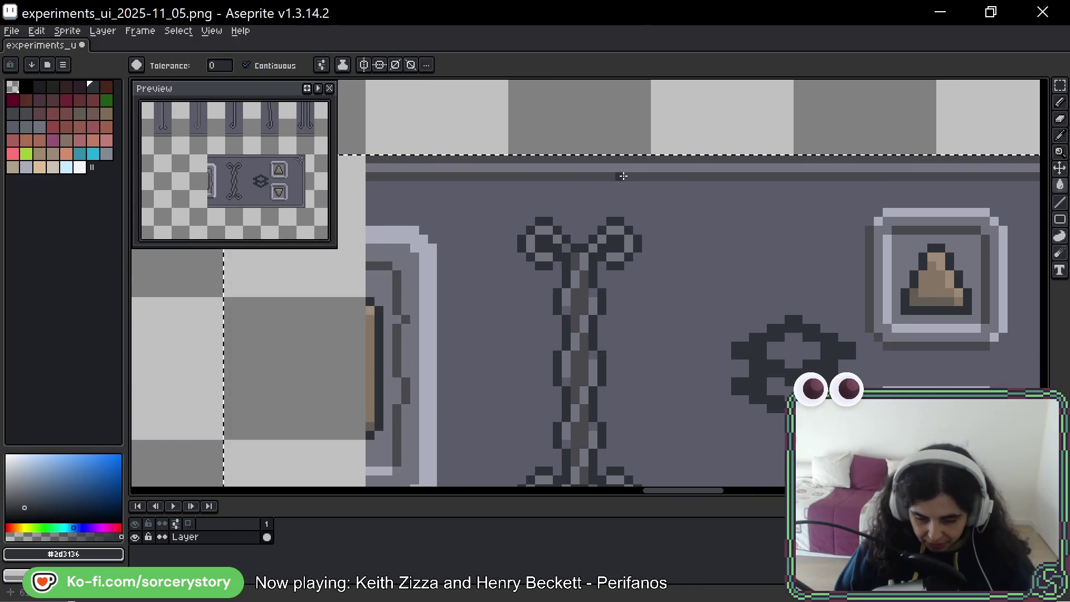
pyautogui.hscroll(5, 604, 164)
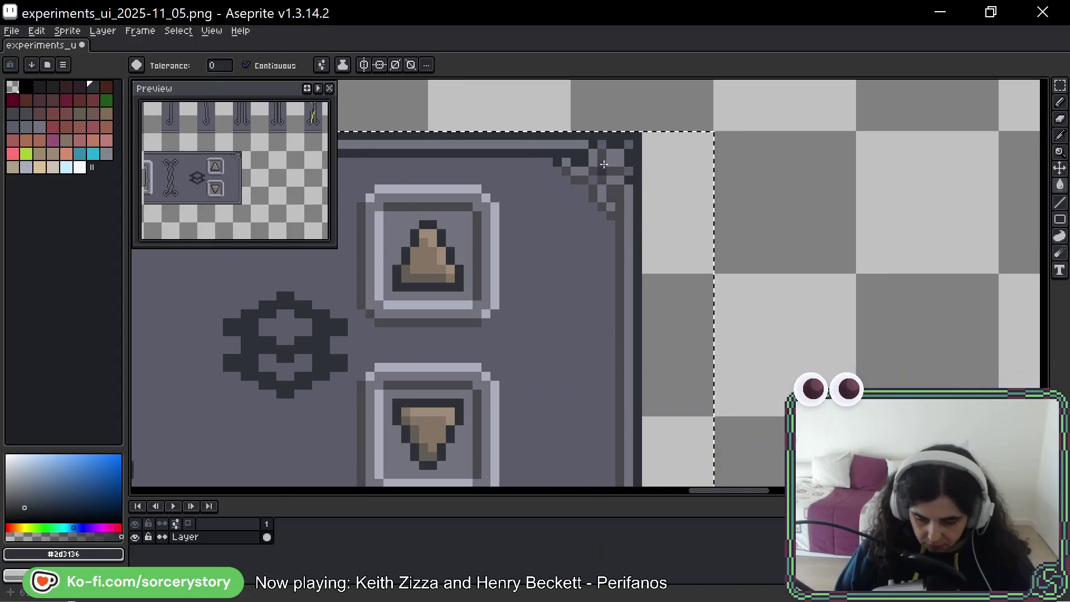
pyautogui.scroll(2, 603, 165)
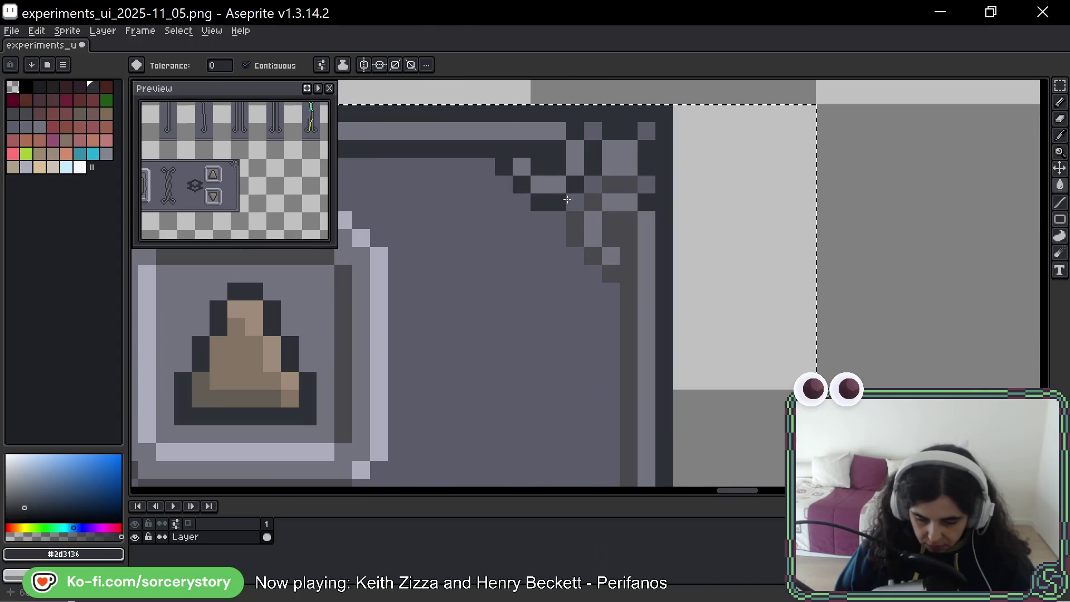
# Pencil dark pixels into the panel's top-right corner ornament.
pyautogui.click(576, 229)
pyautogui.click(576, 203)
pyautogui.click(593, 203)
pyautogui.click(620, 184)
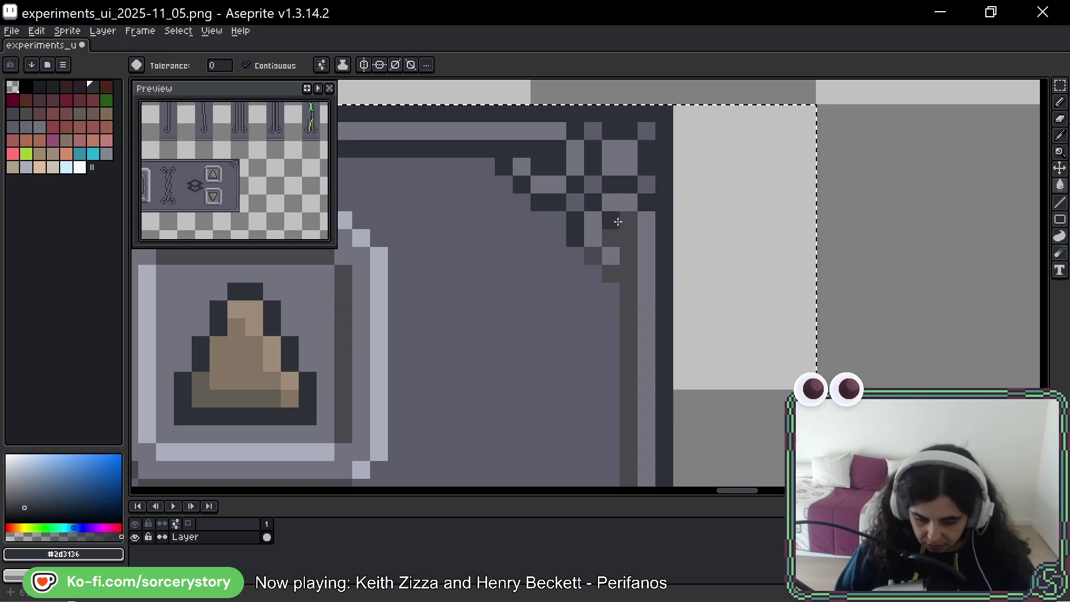
pyautogui.click(593, 257)
pyautogui.scroll(-3, 638, 282)
pyautogui.moveTo(581, 345); pyautogui.dragTo(658, 132)
pyautogui.scroll(-2, 687, 270)
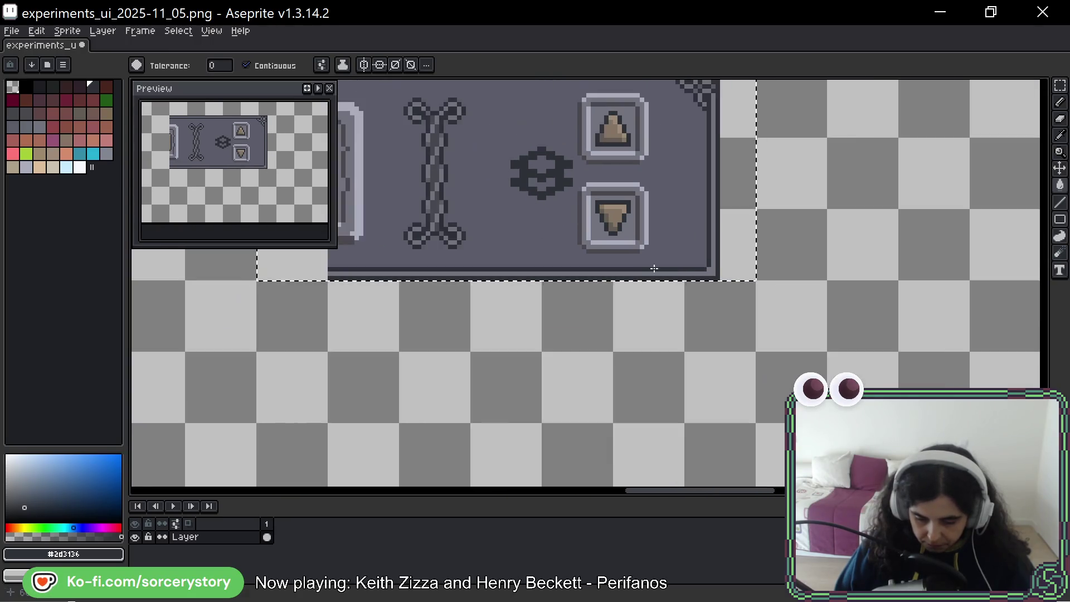
# Wand-select the arrow-button panel, then deselect it and pan back over the panel.
pyautogui.moveTo(511, 206); pyautogui.dragTo(602, 230)
pyautogui.press('v')
pyautogui.hotkey('ctrl', 'd')
pyautogui.press('w')
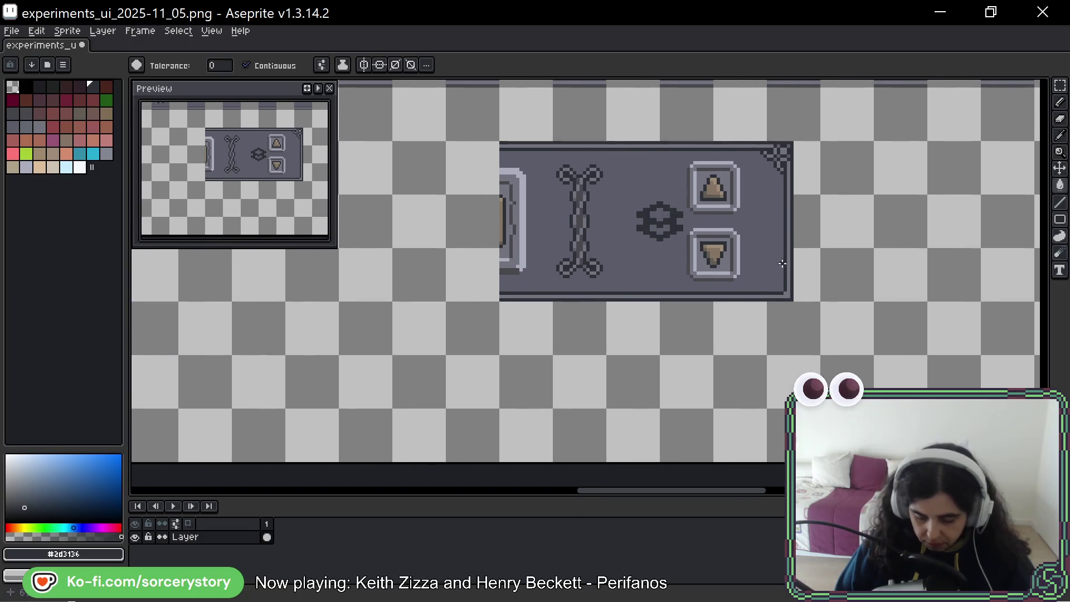
pyautogui.scroll(-1, 794, 267)
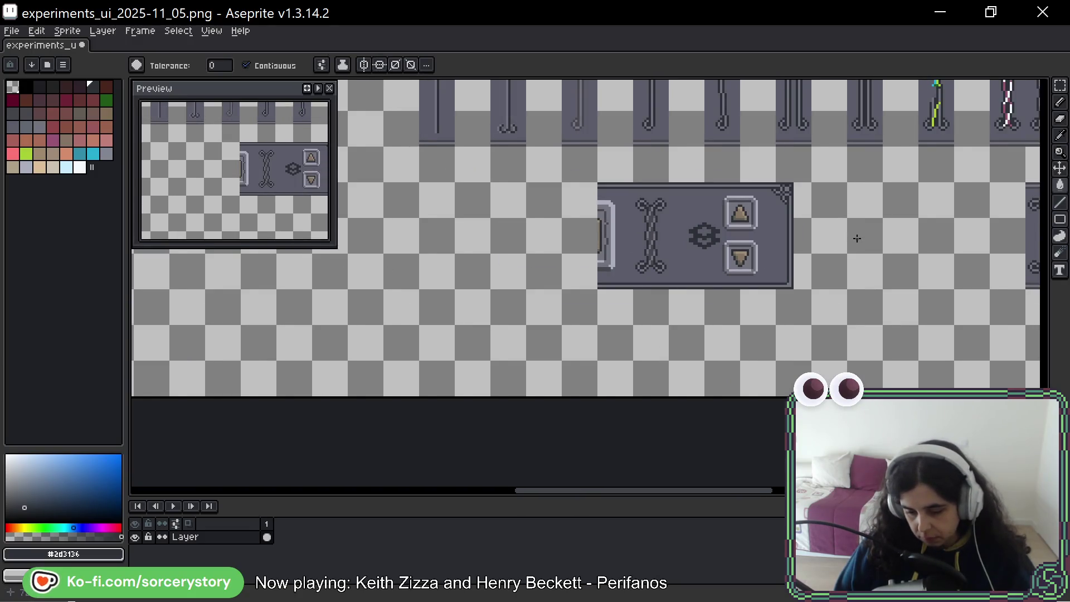
pyautogui.moveTo(856, 238); pyautogui.dragTo(727, 245)
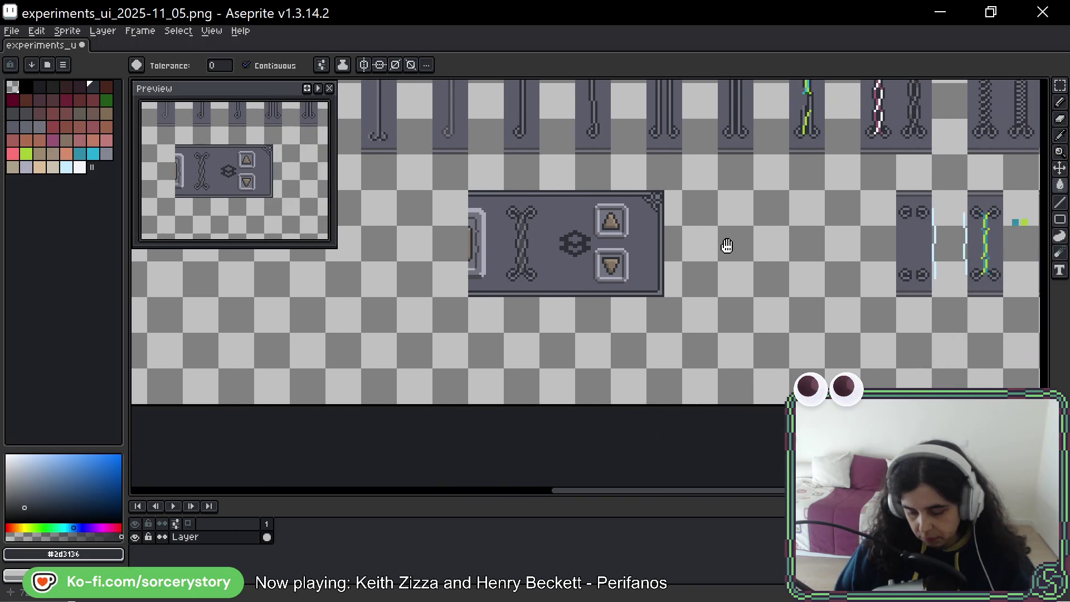
pyautogui.scroll(-1, 729, 247)
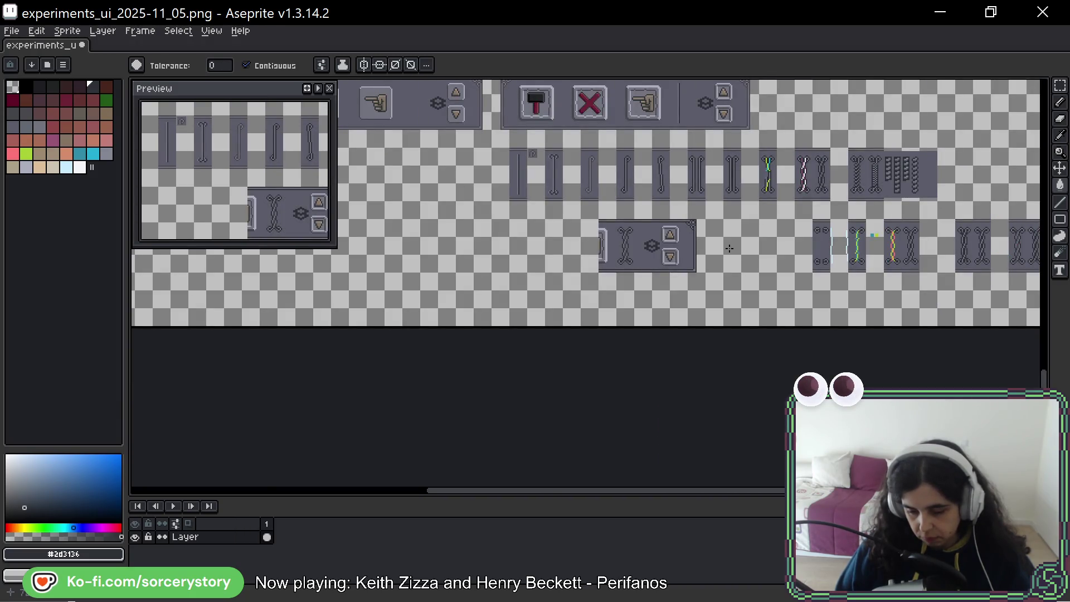
pyautogui.click(731, 251)
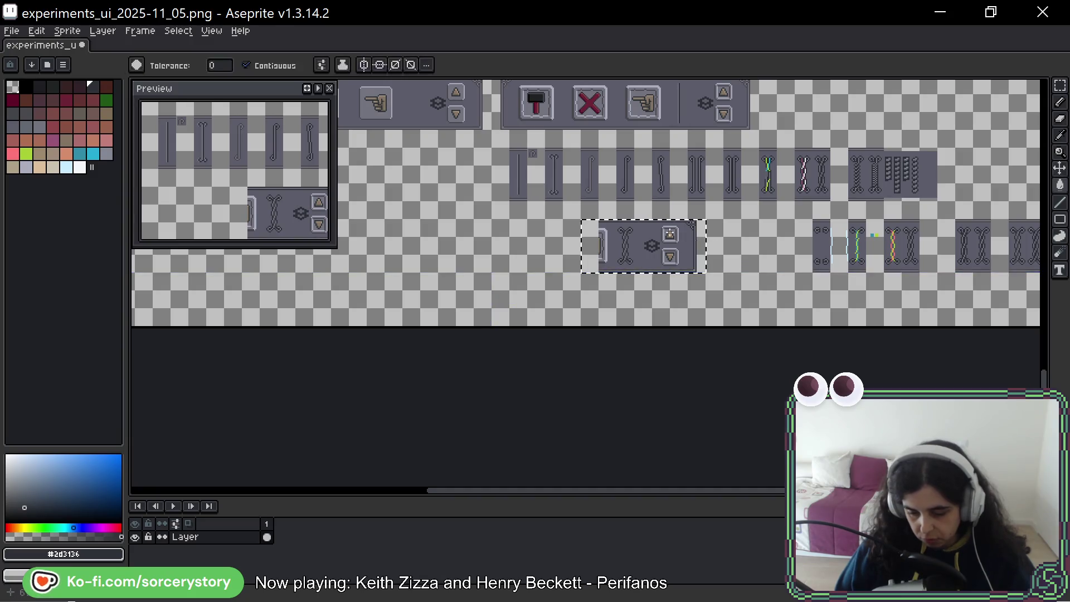
pyautogui.scroll(4, 673, 239)
pyautogui.press('v')
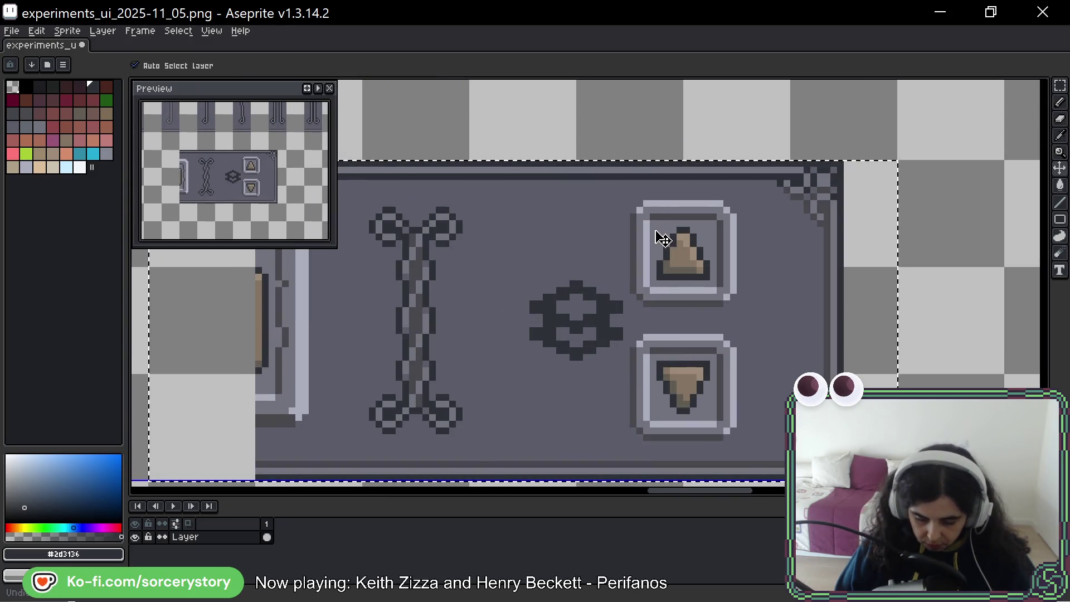
pyautogui.hotkey('ctrl', 'd')
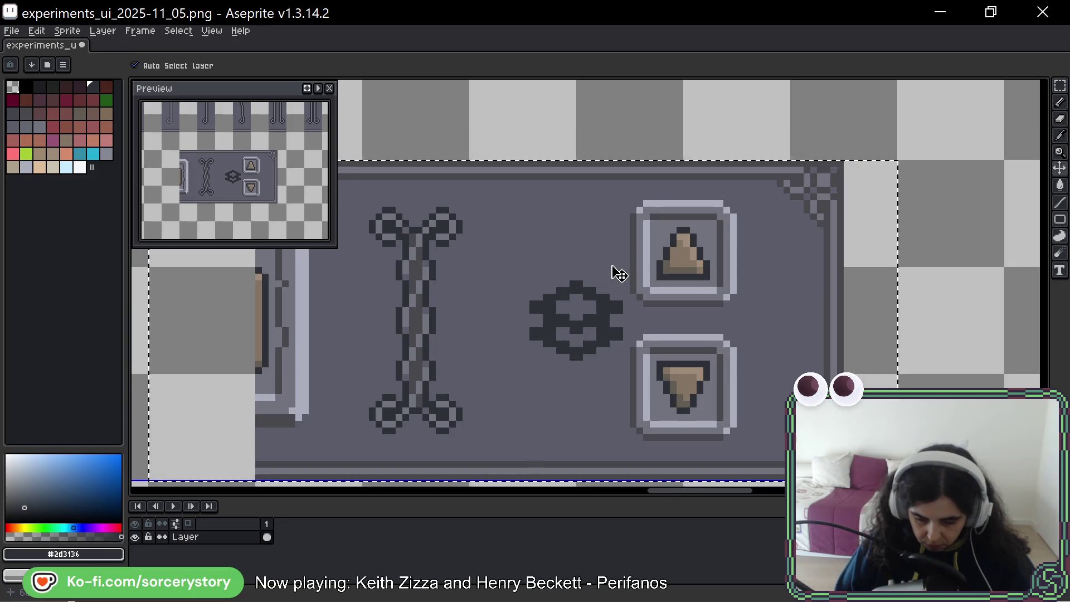
pyautogui.press('w')
pyautogui.moveTo(599, 266); pyautogui.dragTo(743, 215)
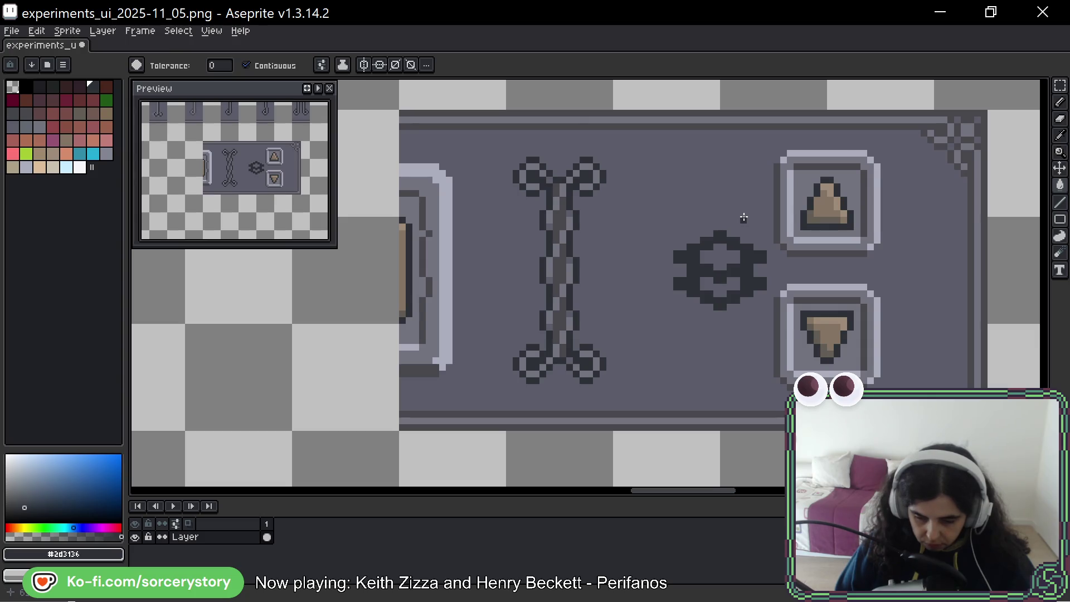
# Refill the panel divider's dark outline pixels with lighter grey using non-contiguous colour matching.
pyautogui.press('m')
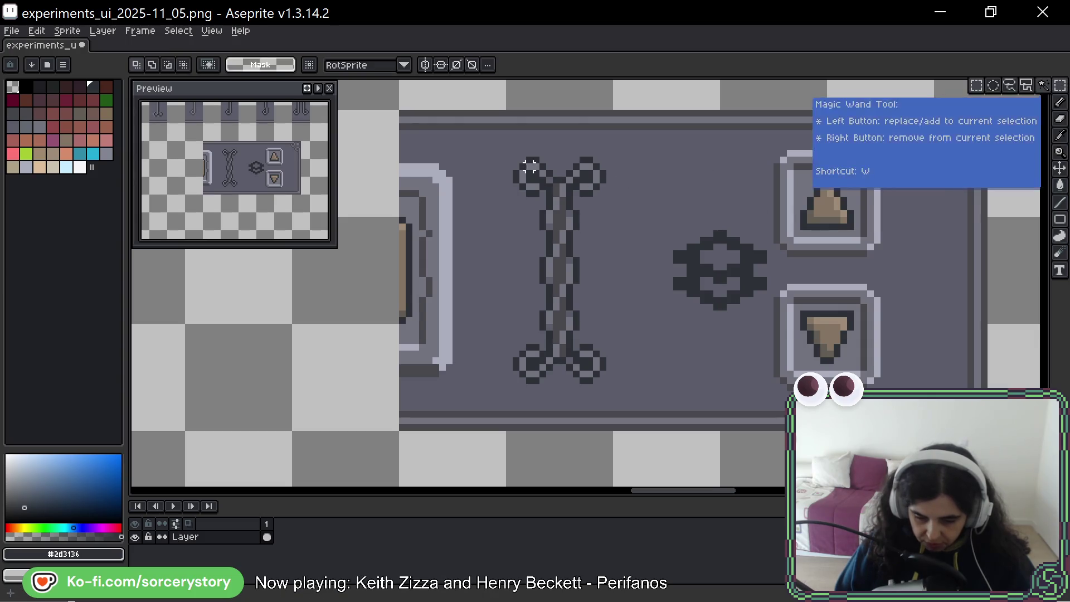
pyautogui.moveTo(536, 151); pyautogui.dragTo(583, 374)
pyautogui.scroll(4, 580, 296)
pyautogui.press('i')
pyautogui.click(511, 187)
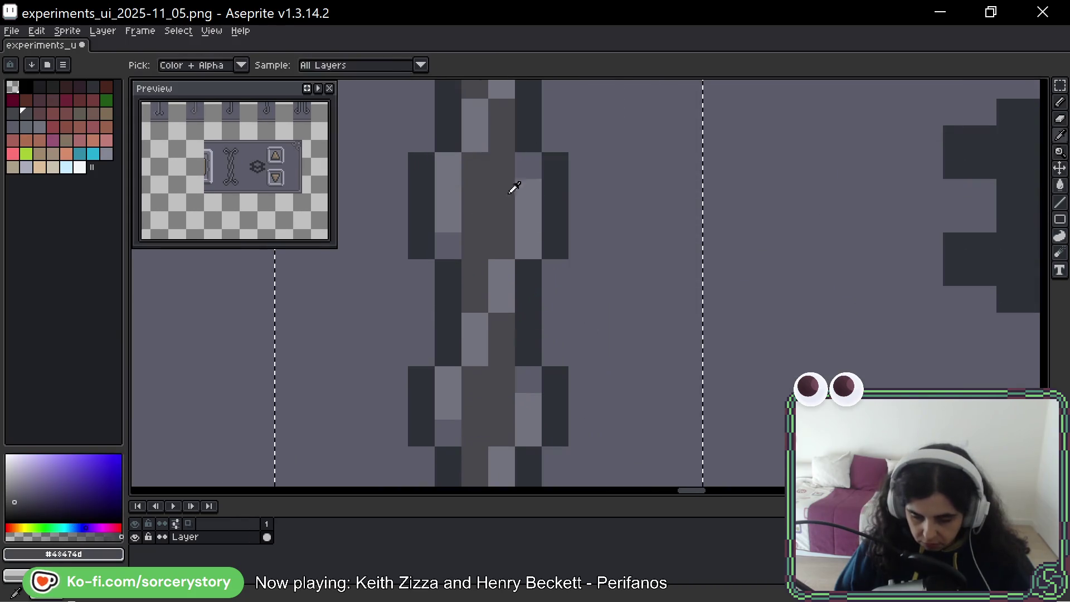
pyautogui.press('w')
pyautogui.scroll(-3, 532, 155)
pyautogui.scroll(-1, 554, 231)
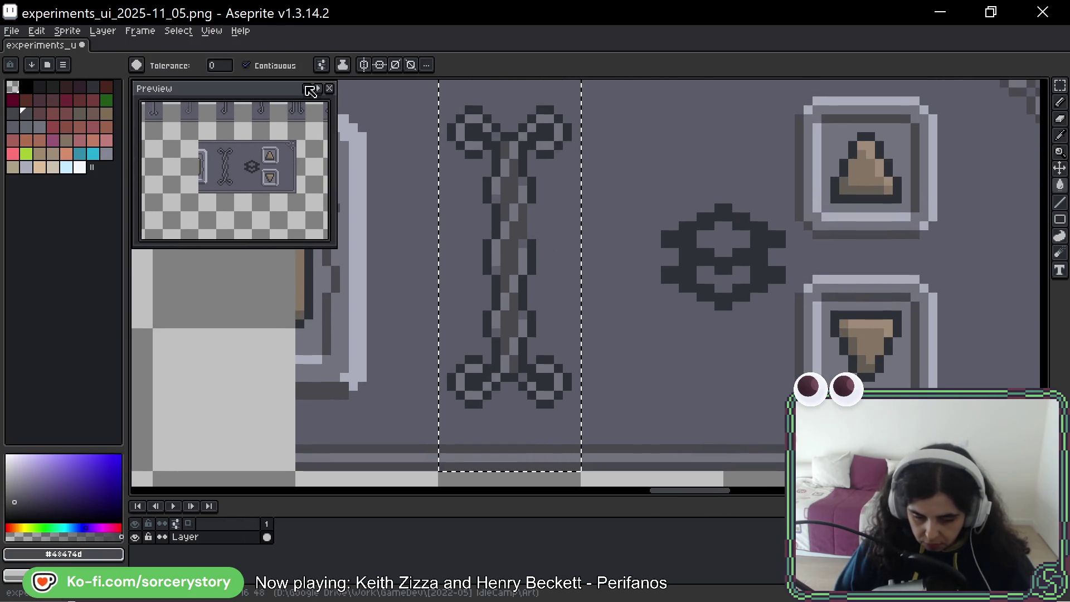
pyautogui.click(245, 65)
pyautogui.click(492, 151)
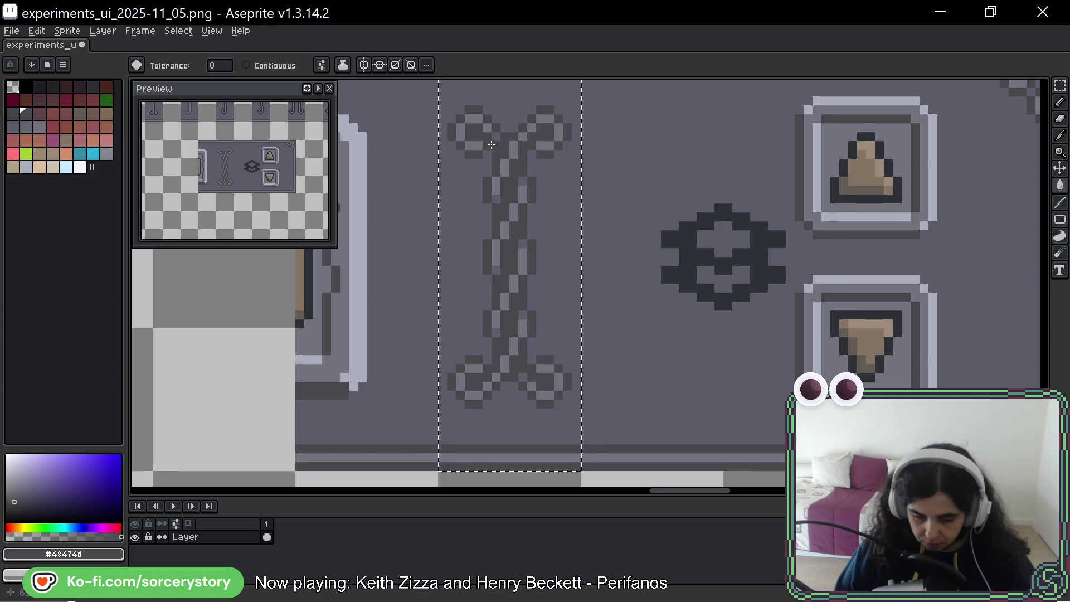
pyautogui.click(245, 64)
pyautogui.scroll(-2, 573, 232)
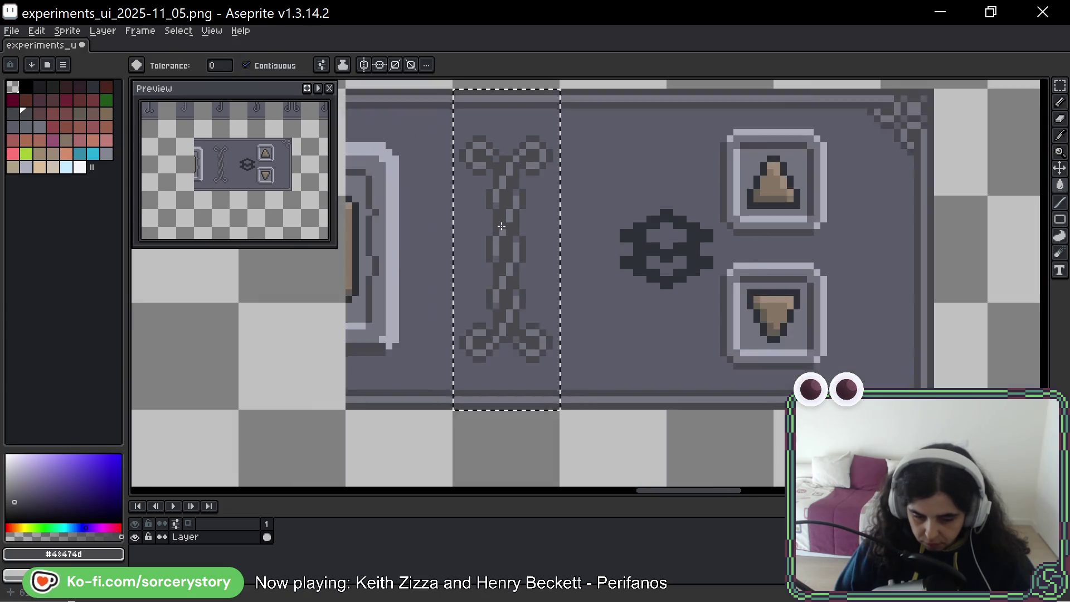
pyautogui.hotkey('ctrl', 'd')
pyautogui.scroll(-1, 575, 281)
pyautogui.scroll(-1, 600, 302)
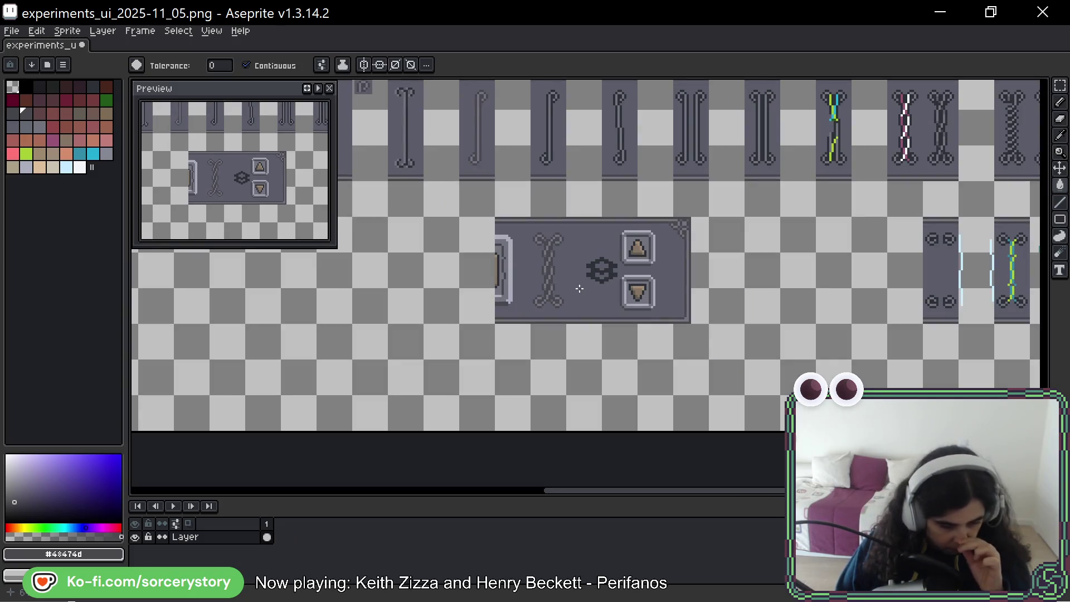
pyautogui.scroll(-2, 599, 302)
pyautogui.scroll(1, 543, 148)
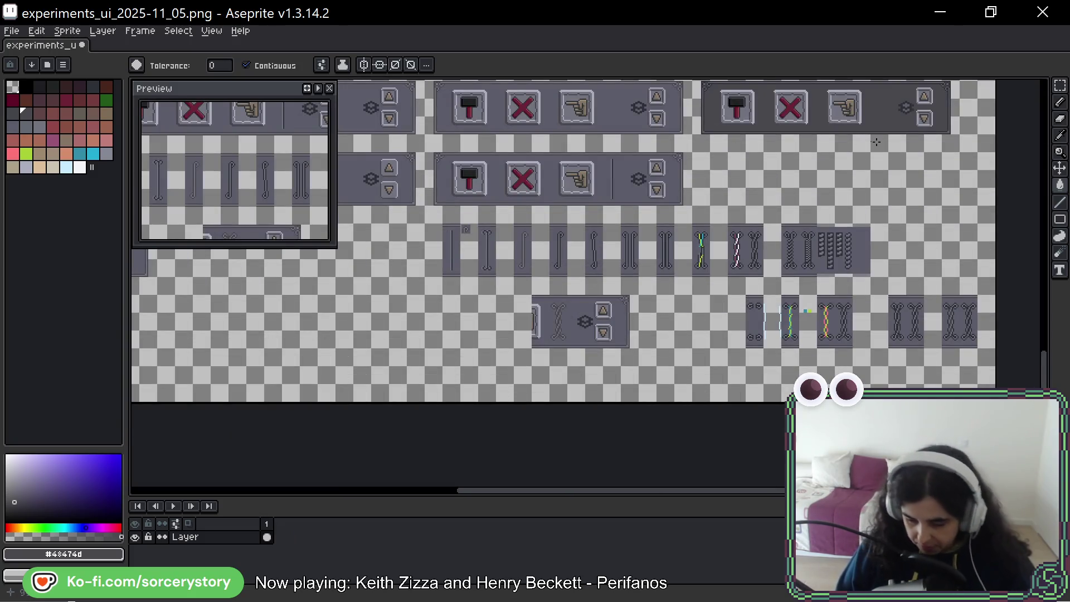
pyautogui.press('m')
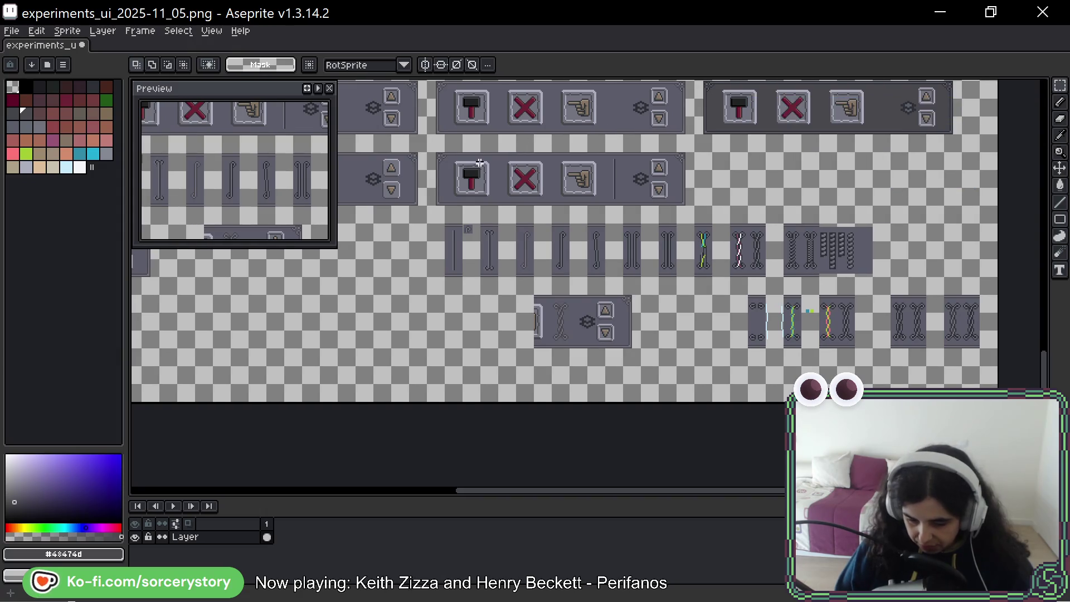
# Drop the second button panel into the lower row and set the chain divider beside its hand button.
pyautogui.moveTo(443, 154)
pyautogui.mouseDown()
pyautogui.moveTo(686, 206)
pyautogui.moveTo(615, 217)
pyautogui.moveTo(614, 299)
pyautogui.moveTo(748, 313)
pyautogui.mouseUp()
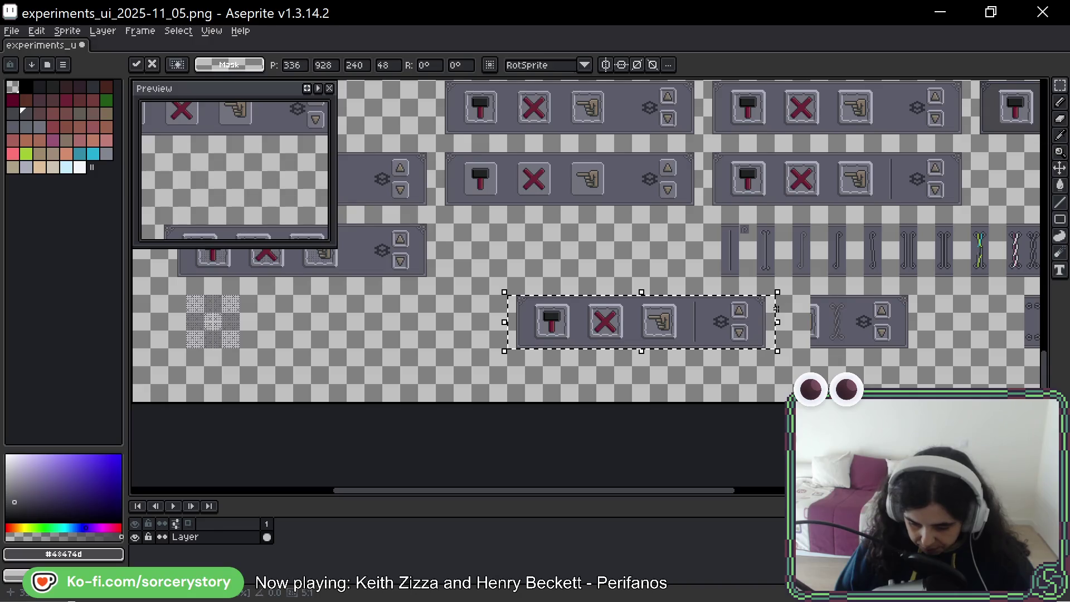
pyautogui.click(828, 304)
pyautogui.scroll(2, 833, 335)
pyautogui.scroll(1, 819, 327)
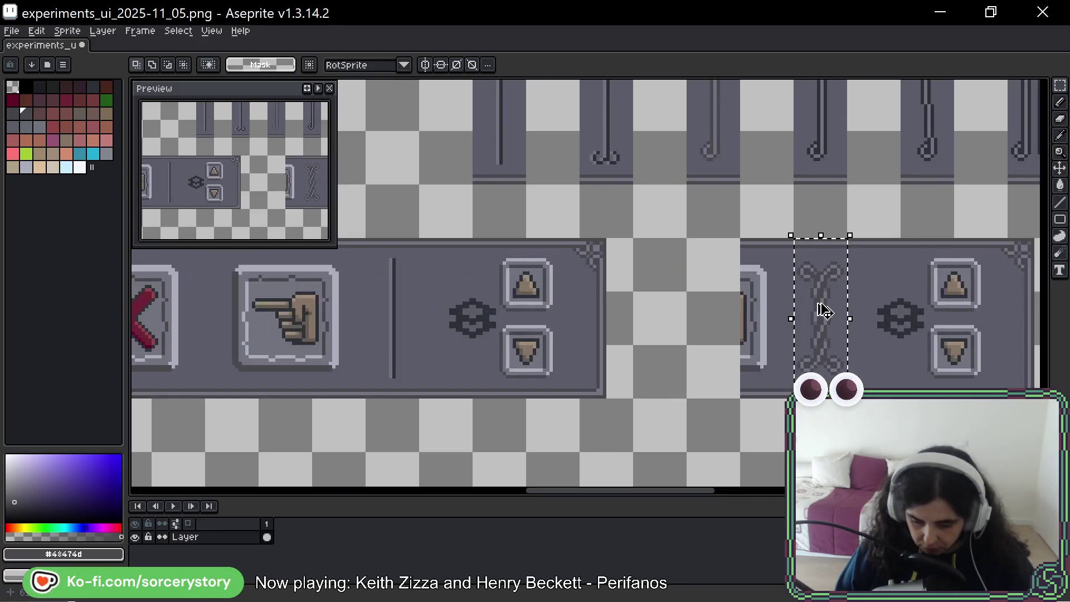
pyautogui.moveTo(820, 306); pyautogui.dragTo(400, 319)
pyautogui.hotkey('ctrl', 'd')
pyautogui.scroll(-3, 438, 335)
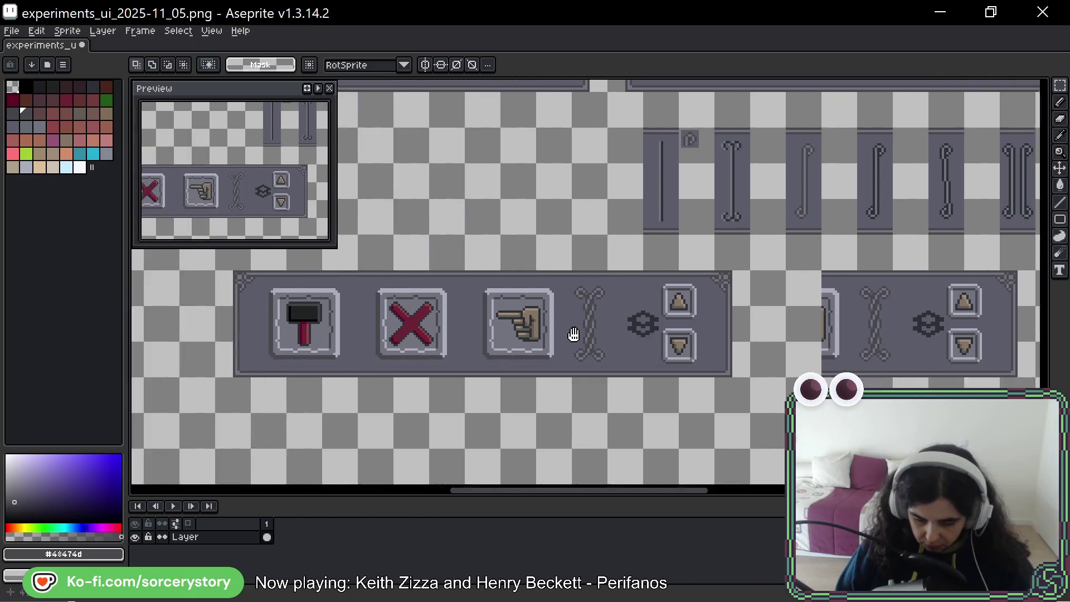
pyautogui.scroll(-1, 665, 335)
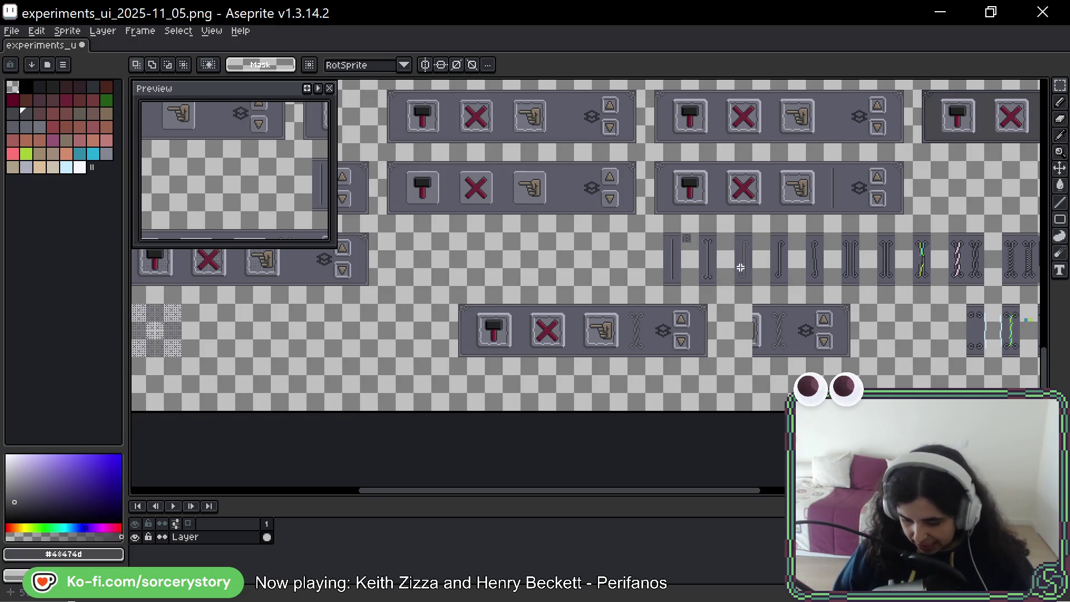
pyautogui.scroll(1, 650, 323)
pyautogui.scroll(1, 655, 320)
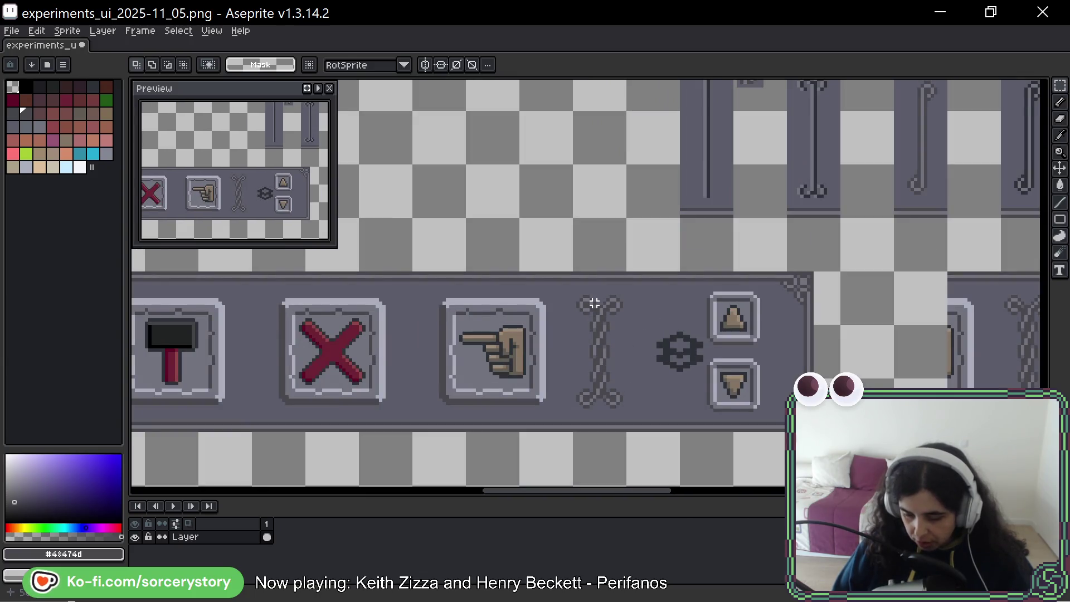
pyautogui.scroll(-1, 594, 303)
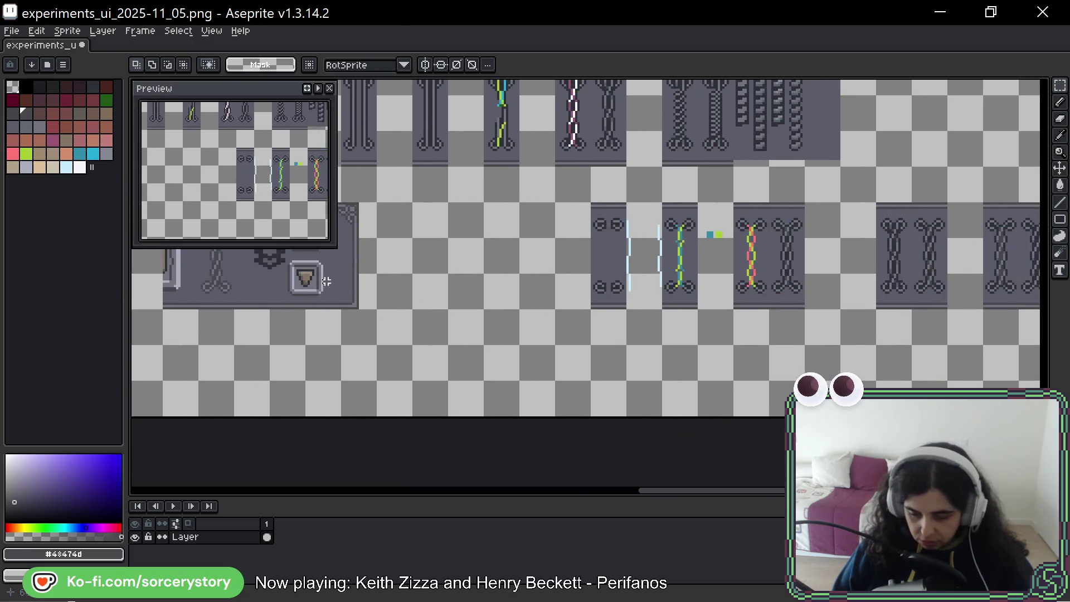
# Move a single vertical chain divider tile into a clear working spot.
pyautogui.moveTo(595, 302); pyautogui.dragTo(288, 282)
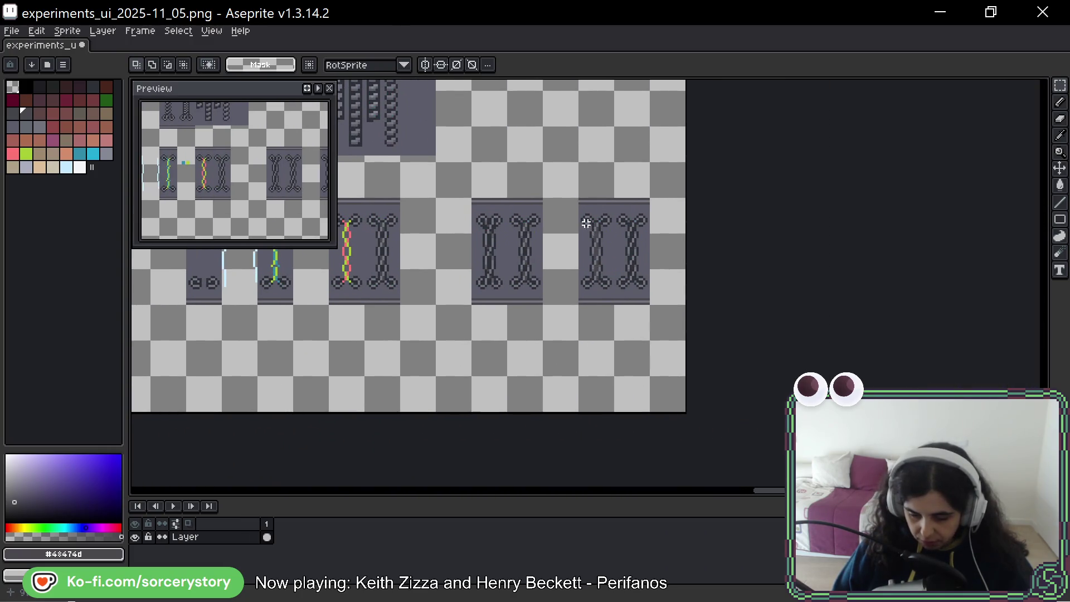
pyautogui.moveTo(586, 223); pyautogui.dragTo(594, 292)
pyautogui.click(590, 265)
pyautogui.moveTo(365, 391); pyautogui.dragTo(536, 359)
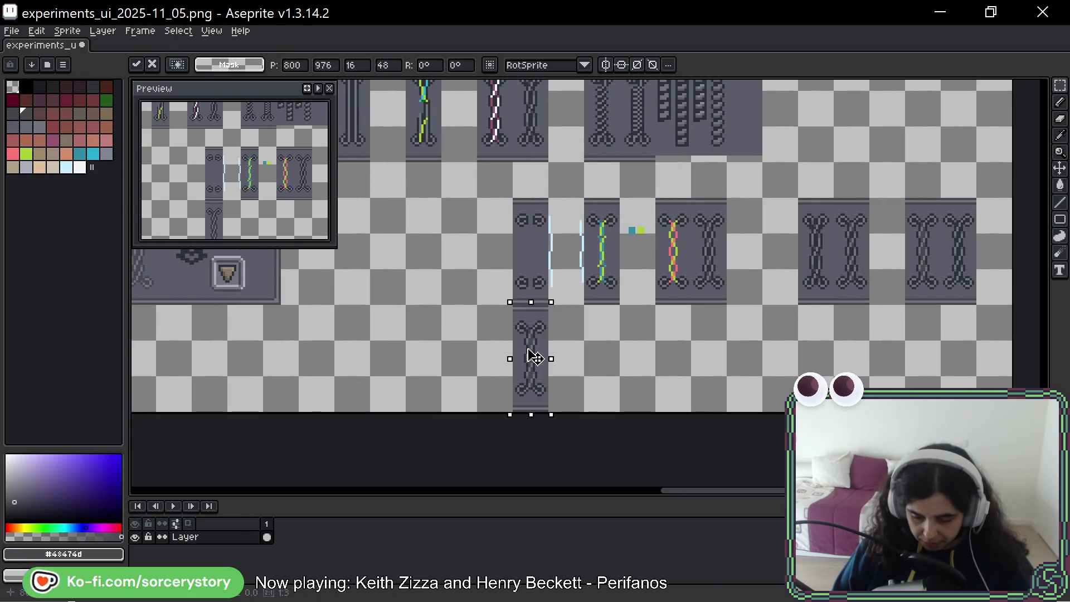
pyautogui.scroll(1, 530, 359)
pyautogui.scroll(1, 562, 362)
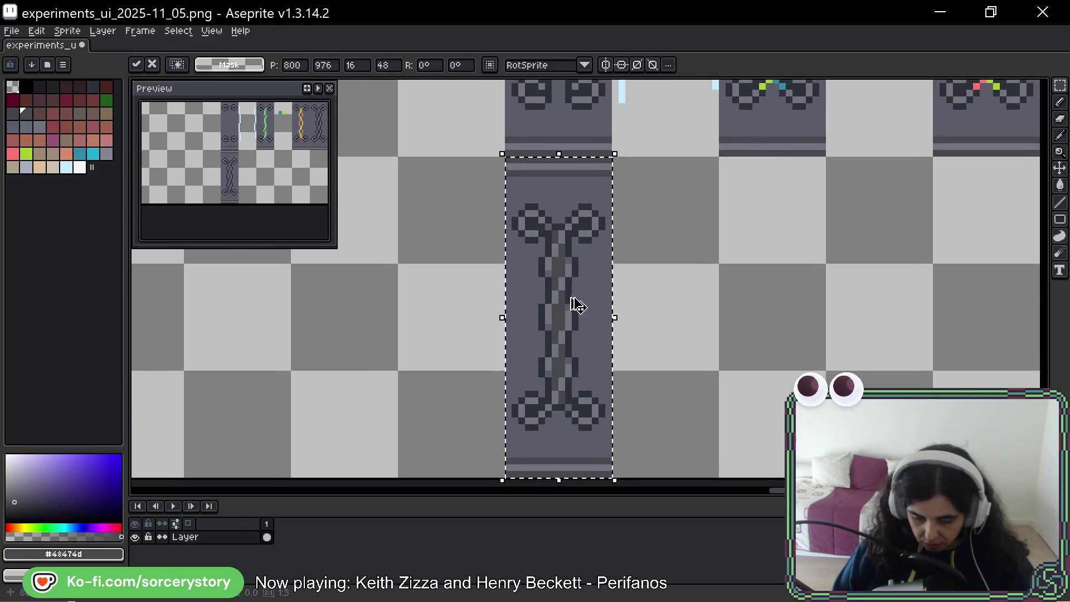
pyautogui.hotkey('ctrl', 'd')
pyautogui.scroll(1, 568, 213)
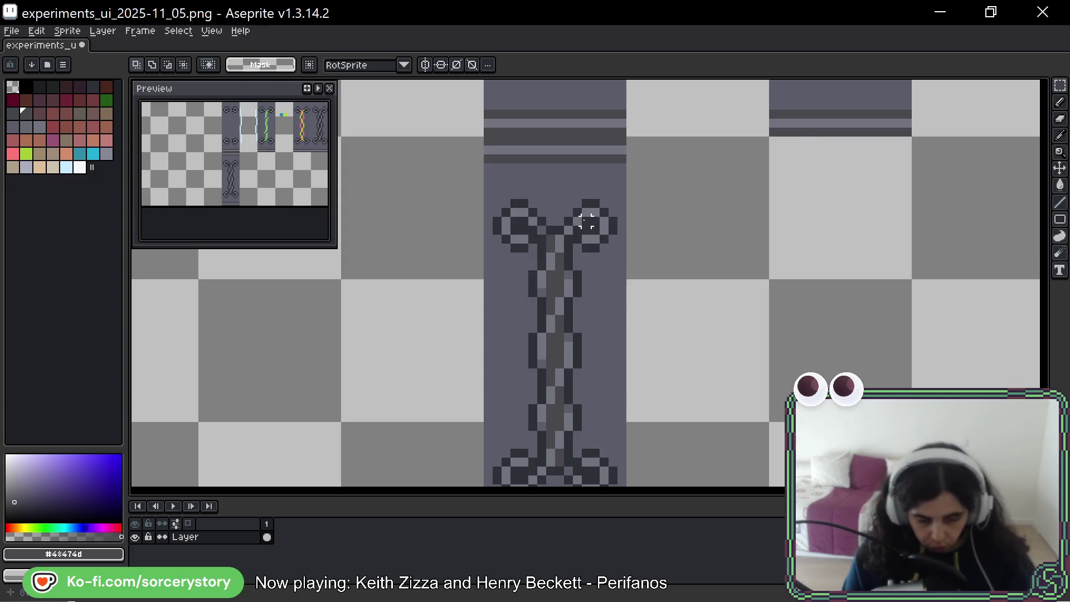
# Paint out the tile's top loops with background grey and extend the chain upward with a dark pixel.
pyautogui.press('b')
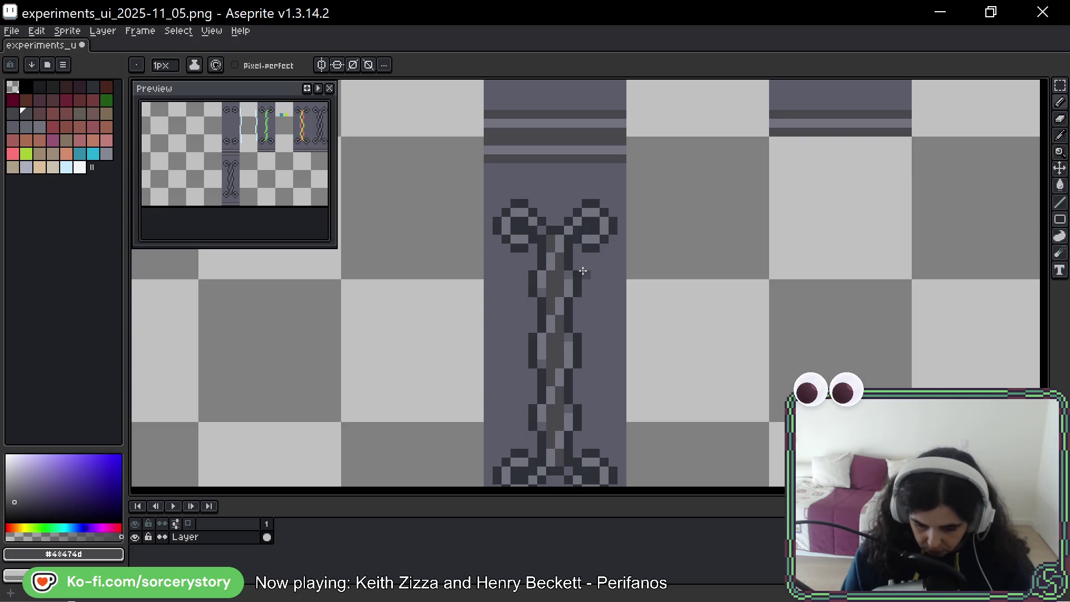
pyautogui.keyDown('alt'); pyautogui.click(581, 246); pyautogui.keyUp('alt')
pyautogui.moveTo(585, 238)
pyautogui.mouseDown()
pyautogui.moveTo(590, 205)
pyautogui.moveTo(602, 225)
pyautogui.mouseUp()
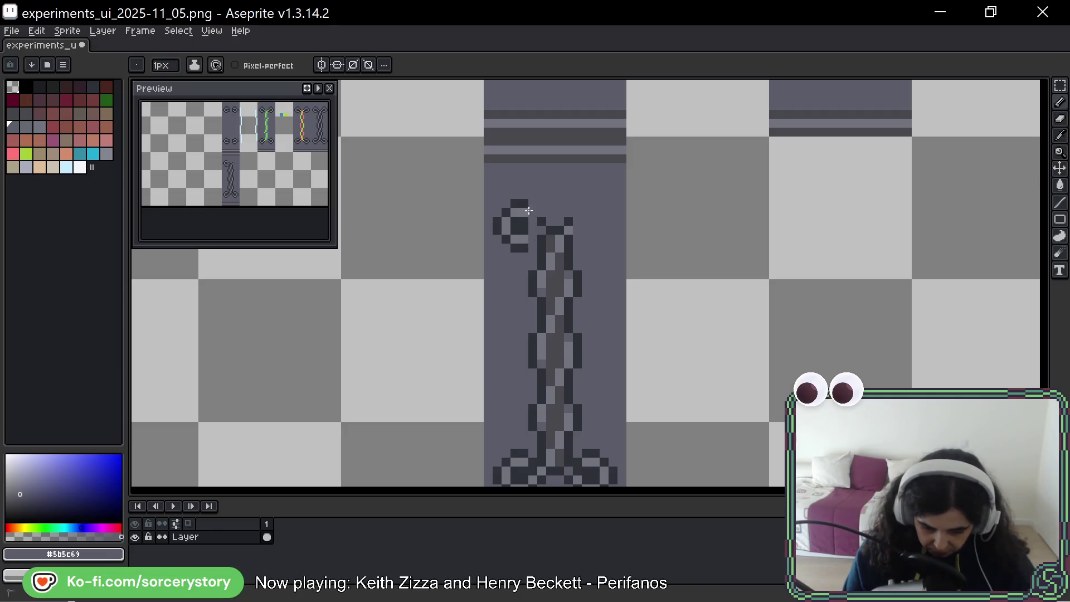
pyautogui.press('alt')
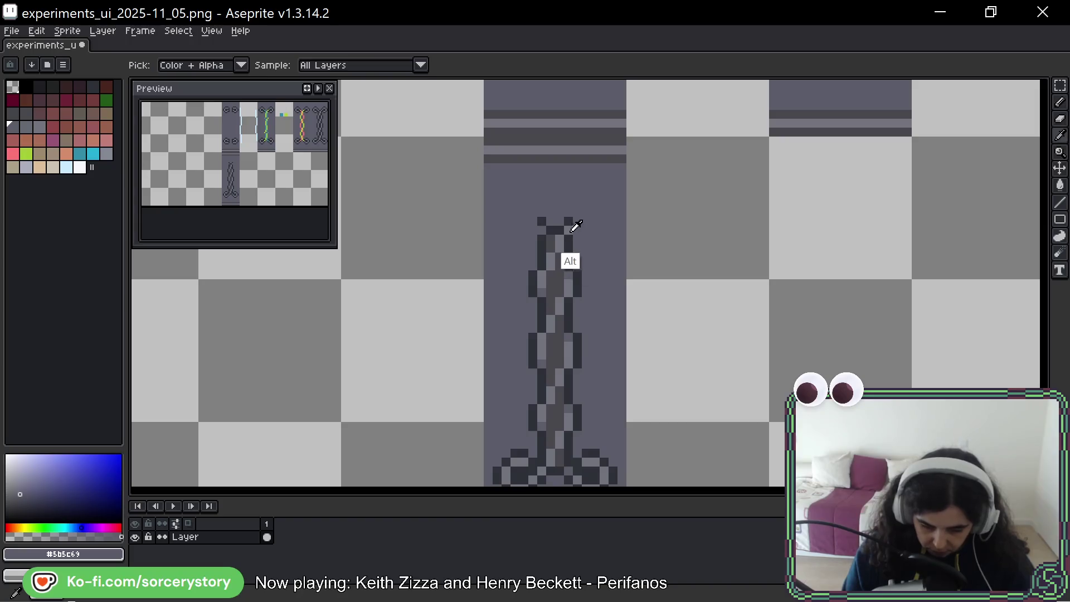
pyautogui.keyDown('alt'); pyautogui.click(574, 223); pyautogui.keyUp('alt')
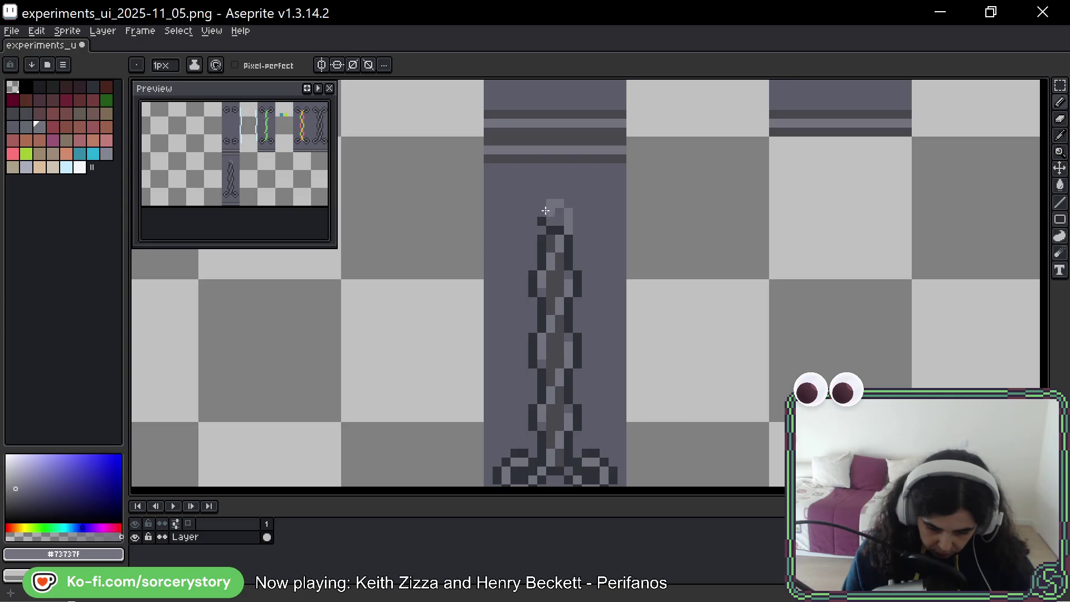
pyautogui.press('alt')
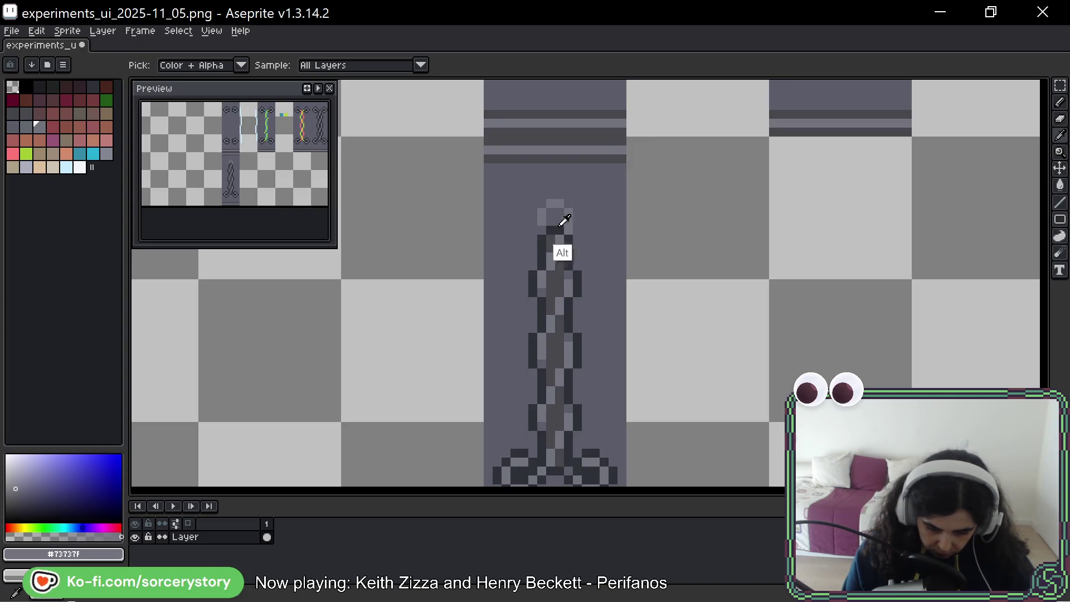
pyautogui.keyDown('alt'); pyautogui.click(555, 233); pyautogui.keyUp('alt')
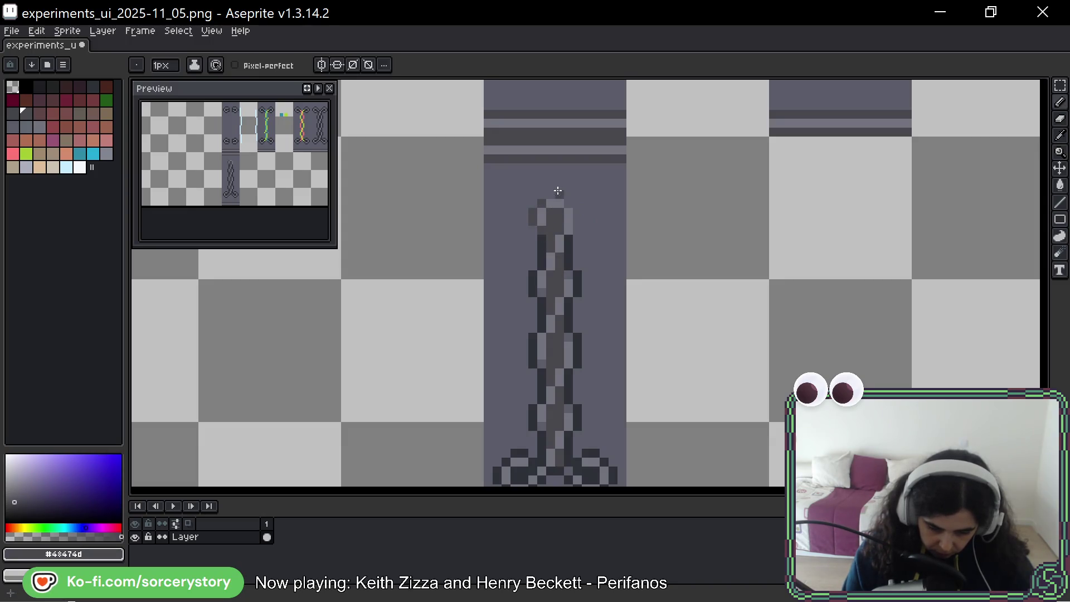
pyautogui.click(558, 193)
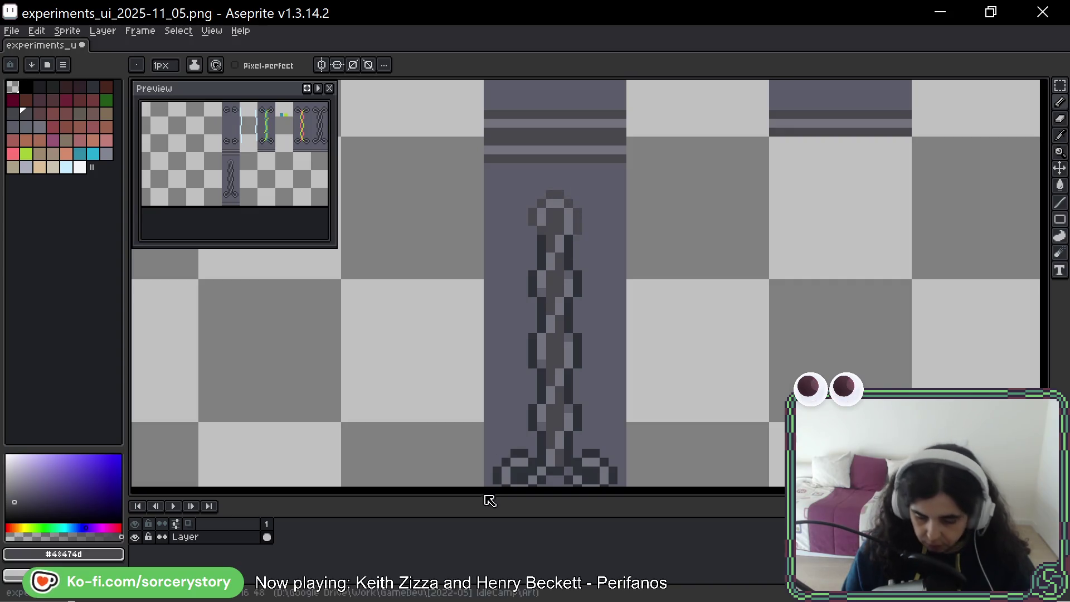
pyautogui.keyDown('alt'); pyautogui.click(548, 212); pyautogui.keyUp('alt')
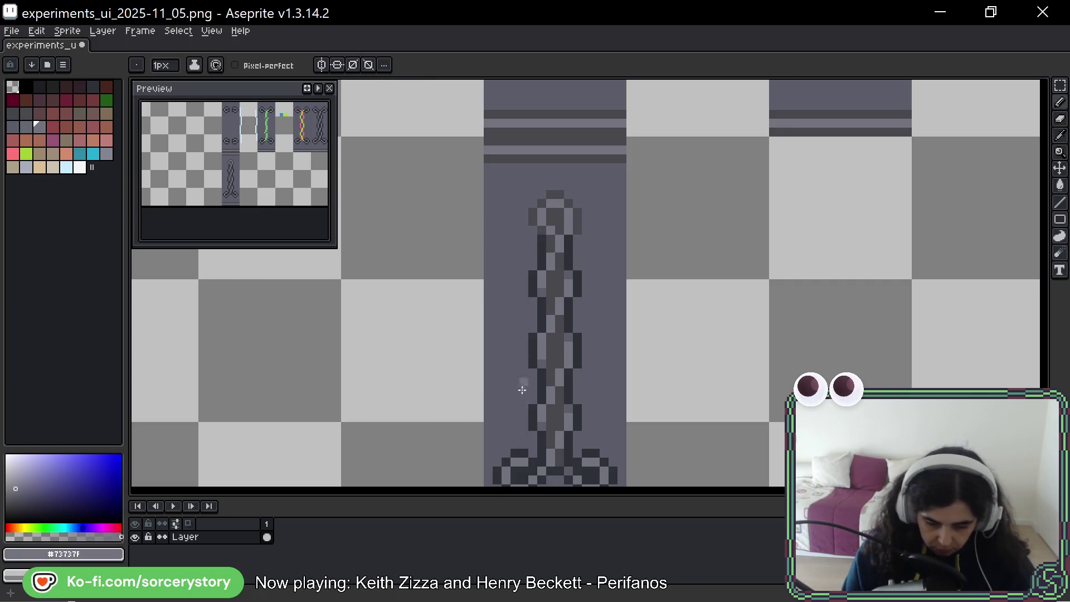
pyautogui.press('alt')
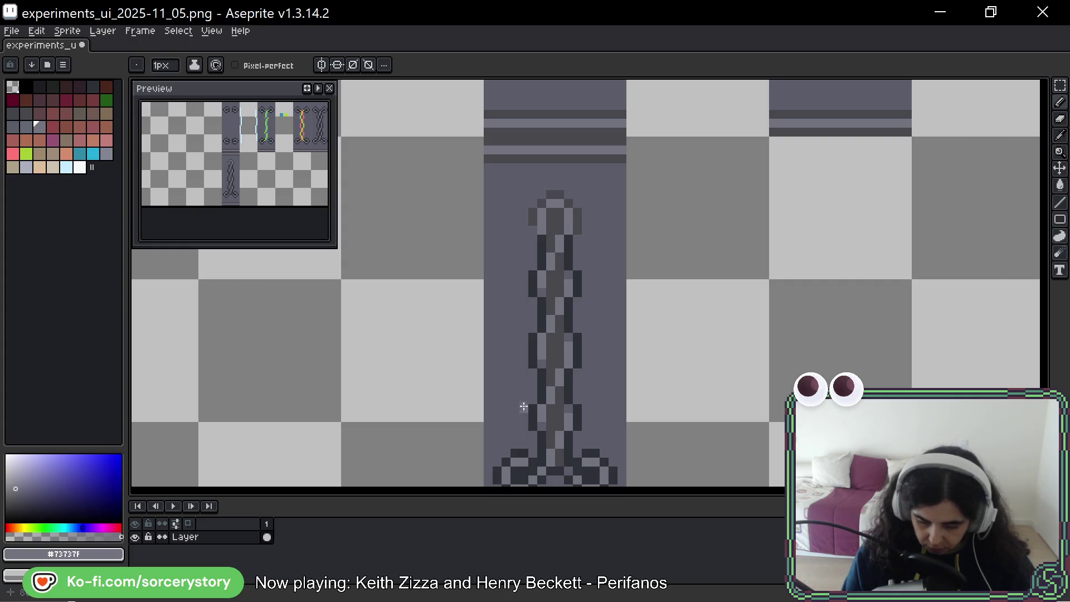
pyautogui.scroll(-2, 659, 217)
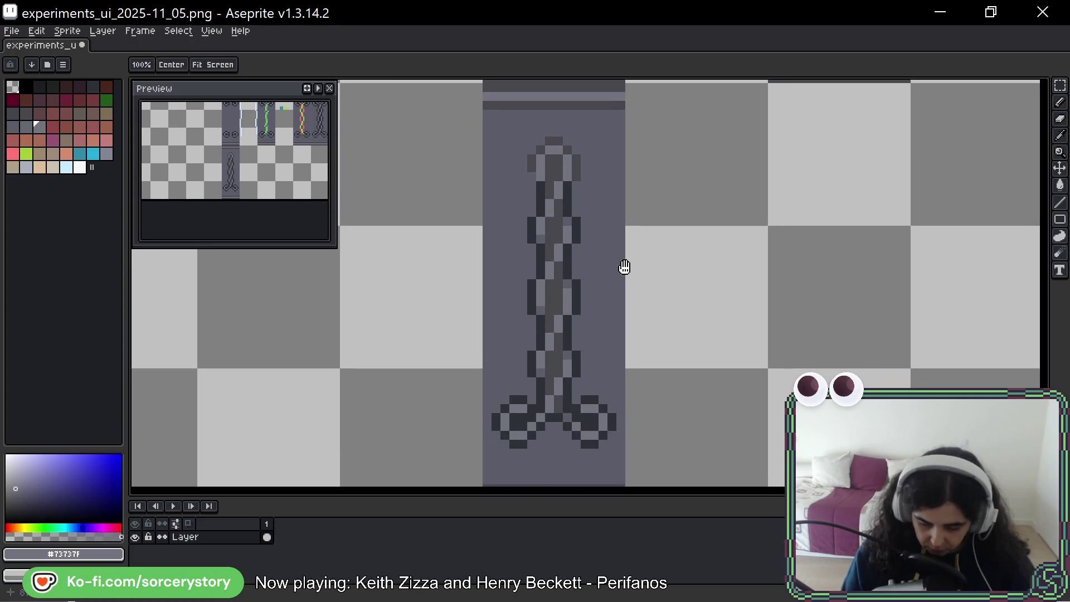
# Paint over both base loops with background grey and extend a lighter grey tail below the chain.
pyautogui.press('space')
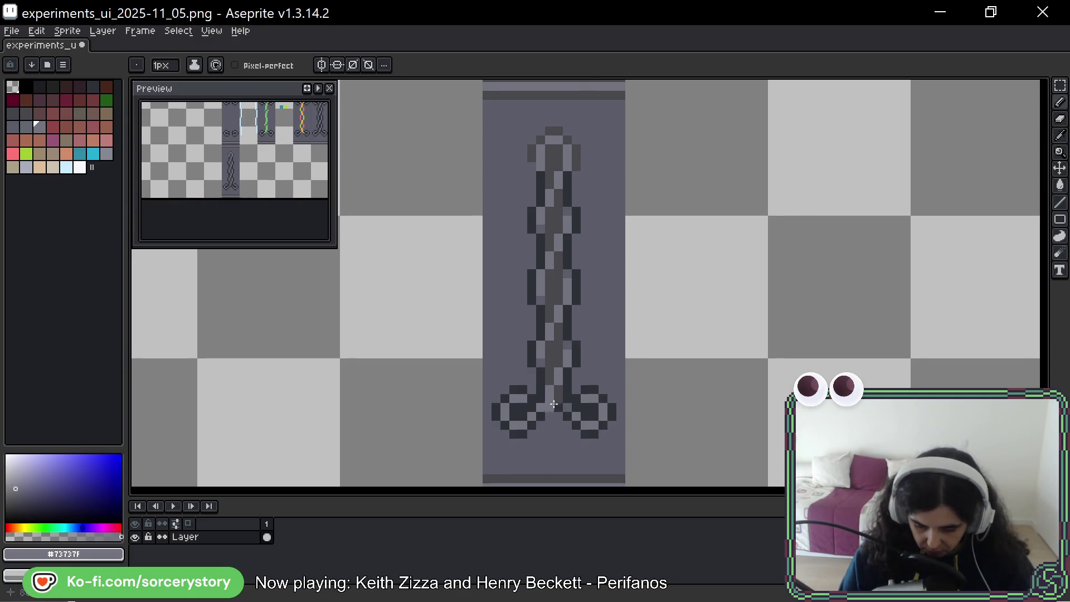
pyautogui.keyDown('alt'); pyautogui.click(541, 426); pyautogui.keyUp('alt')
pyautogui.moveTo(532, 404); pyautogui.dragTo(497, 417)
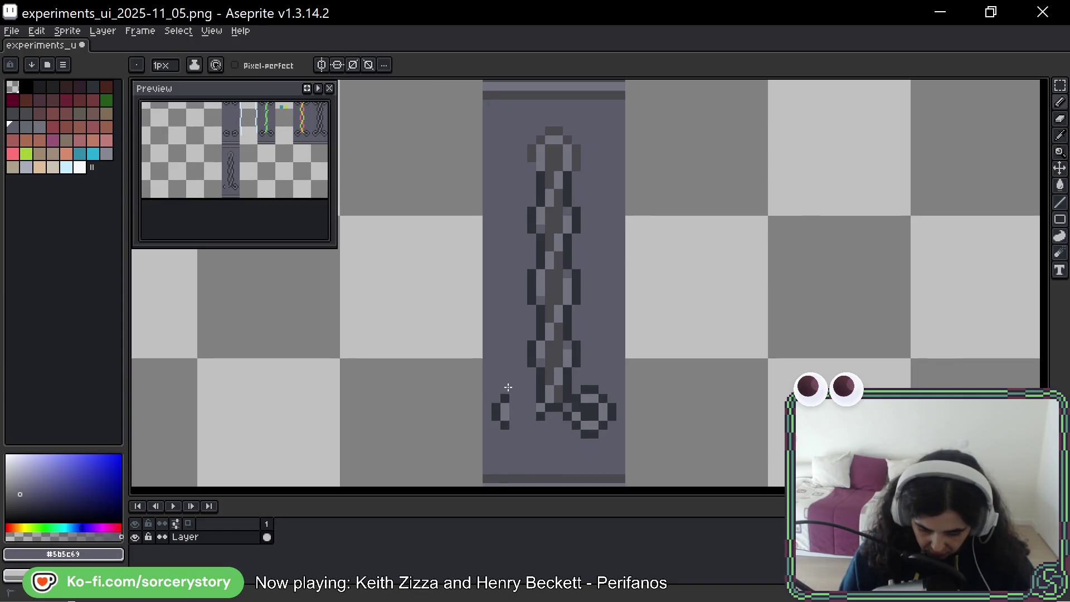
pyautogui.moveTo(586, 390)
pyautogui.mouseDown()
pyautogui.moveTo(577, 410)
pyautogui.moveTo(602, 395)
pyautogui.mouseUp()
pyautogui.click(611, 412)
pyautogui.keyDown('alt'); pyautogui.click(539, 395); pyautogui.keyUp('alt')
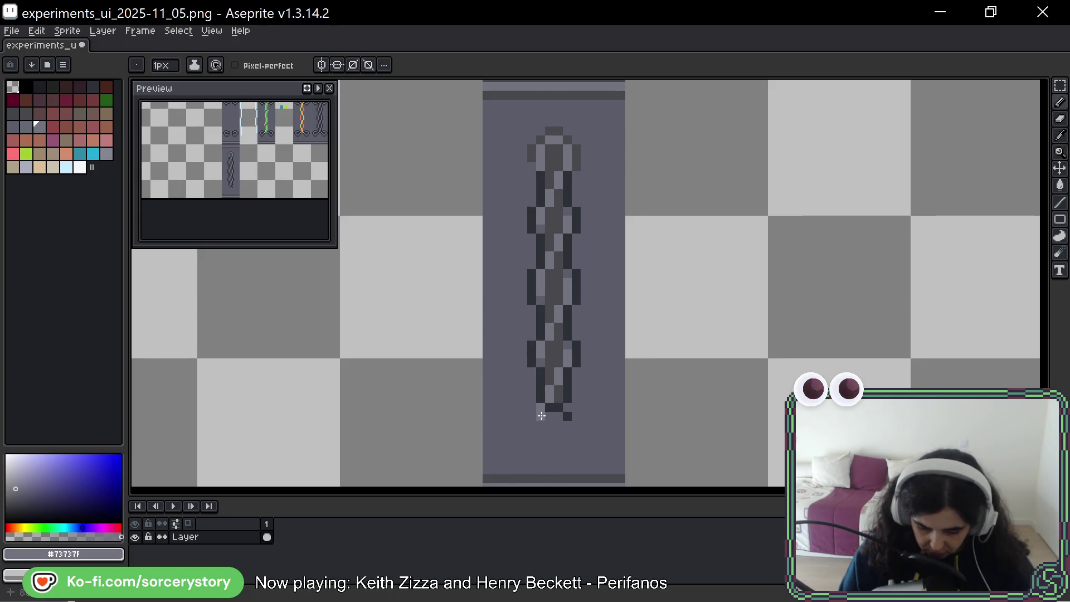
pyautogui.moveTo(541, 419); pyautogui.dragTo(547, 434)
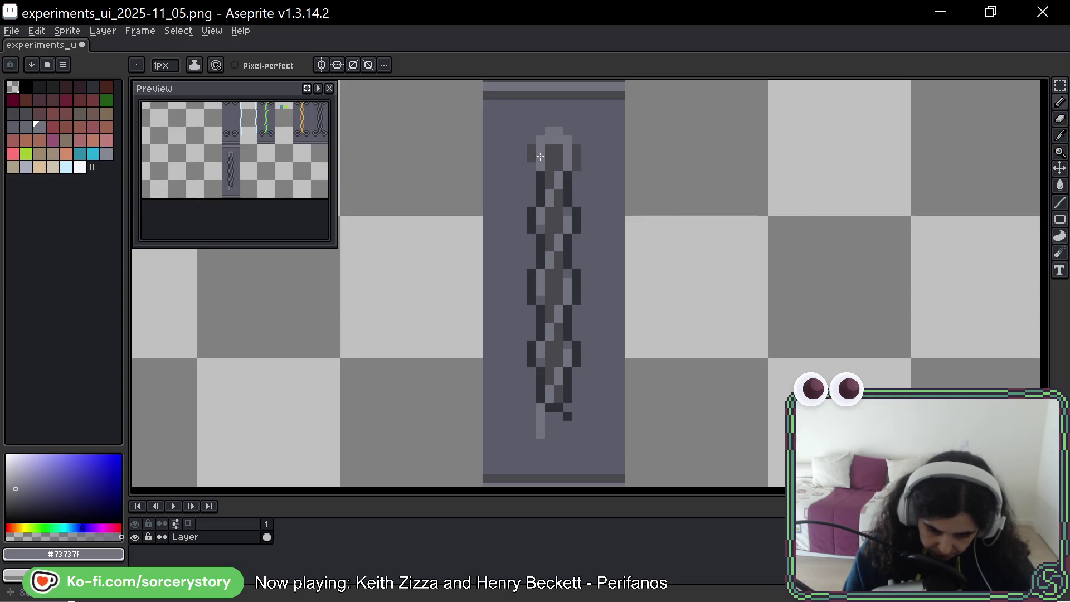
# Darken the tail and add dark pixels closing the chain's bottom link.
pyautogui.keyDown('alt'); pyautogui.click(557, 174); pyautogui.keyUp('alt')
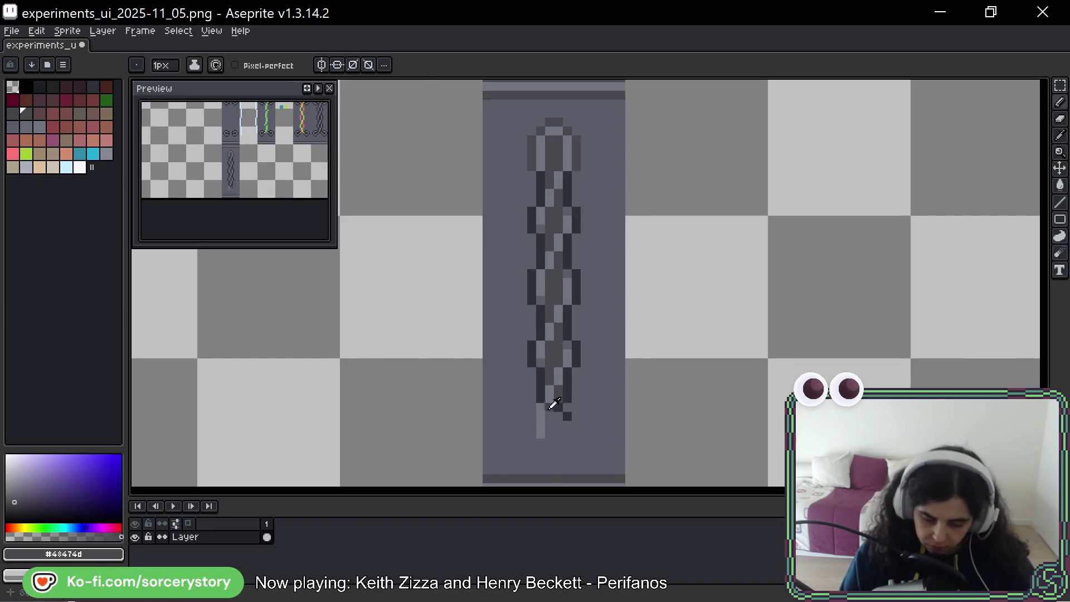
pyautogui.press('alt')
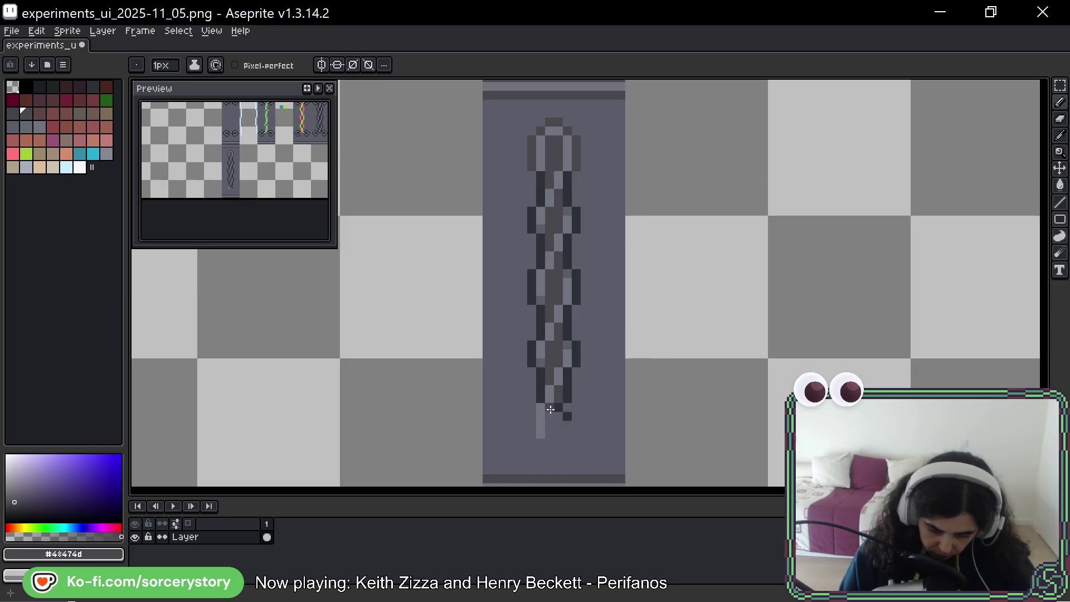
pyautogui.moveTo(551, 418); pyautogui.dragTo(547, 430)
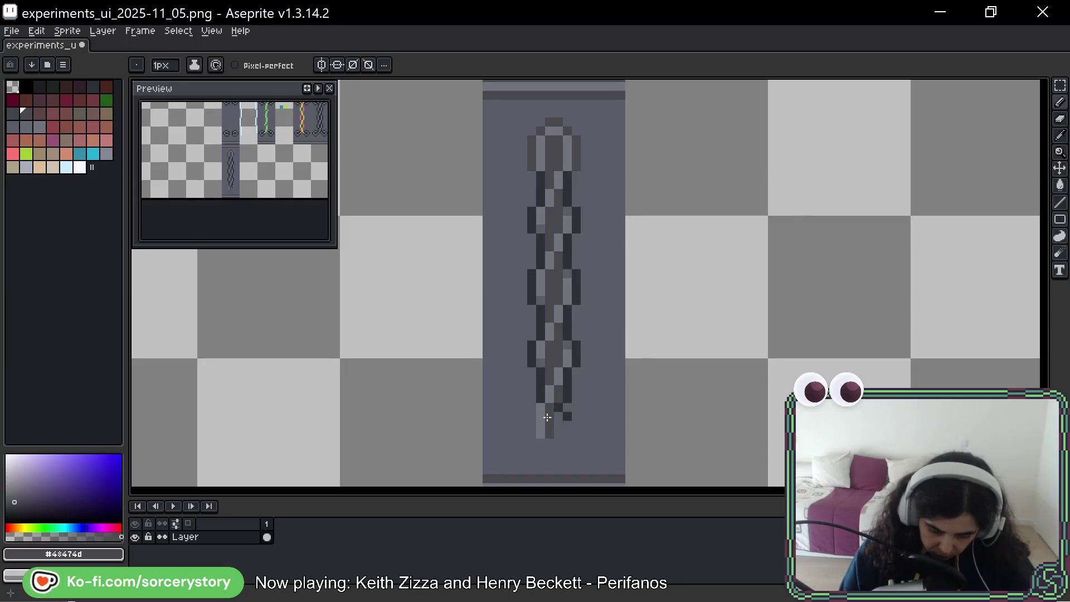
pyautogui.keyDown('alt'); pyautogui.click(552, 441); pyautogui.keyUp('alt')
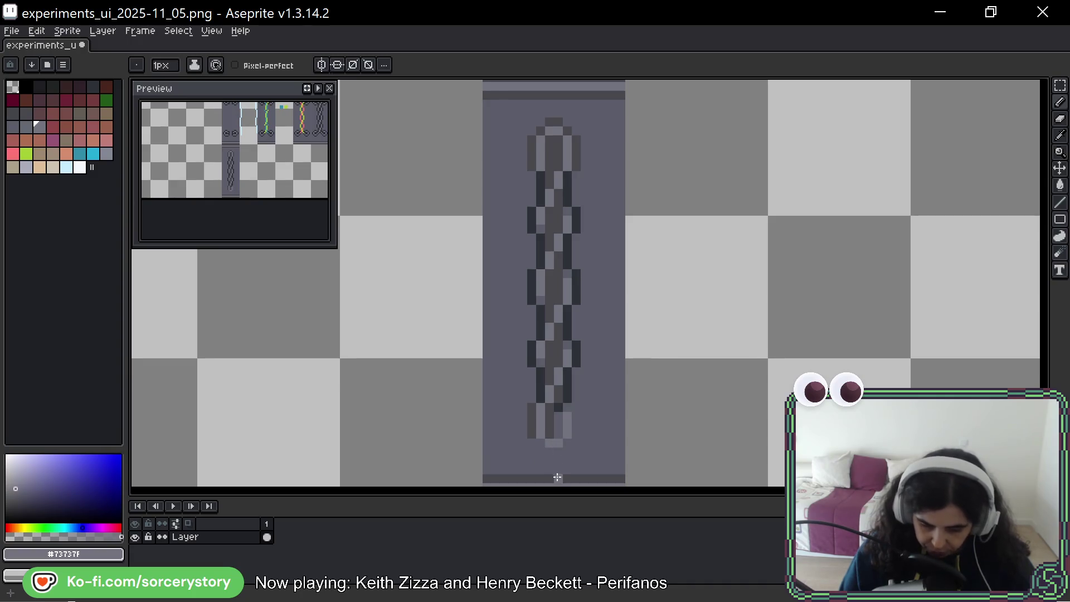
pyautogui.keyDown('alt'); pyautogui.click(553, 409); pyautogui.keyUp('alt')
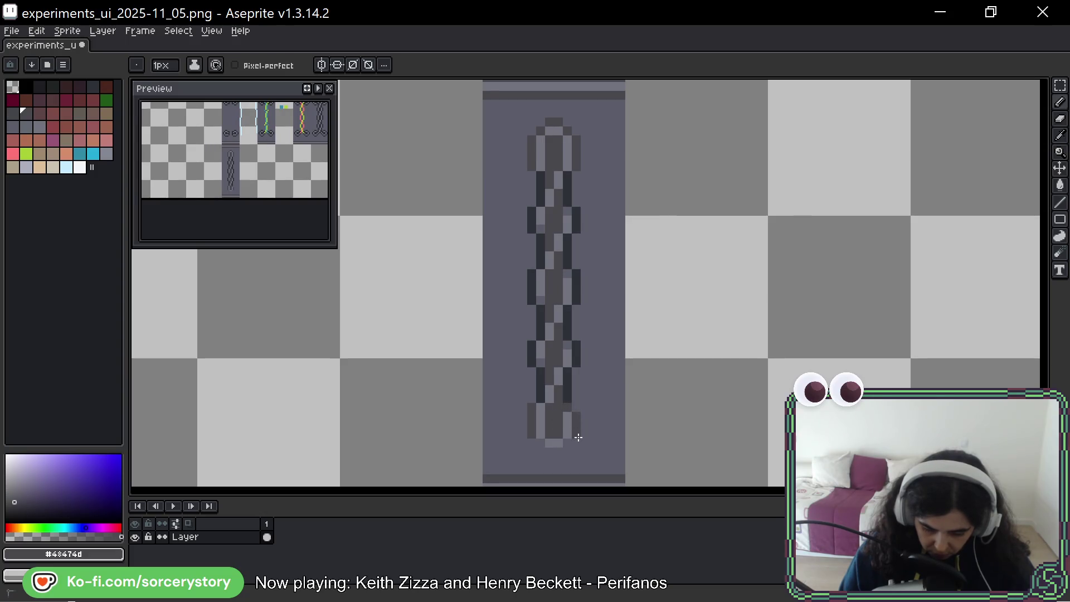
pyautogui.click(544, 449)
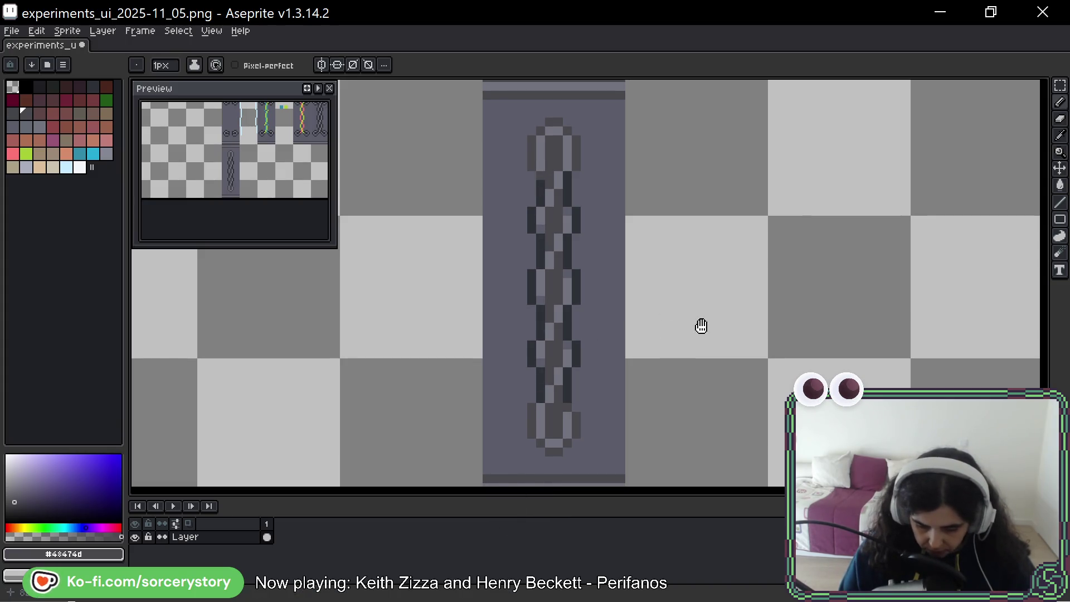
pyautogui.moveTo(700, 326); pyautogui.dragTo(647, 399)
pyautogui.press('space')
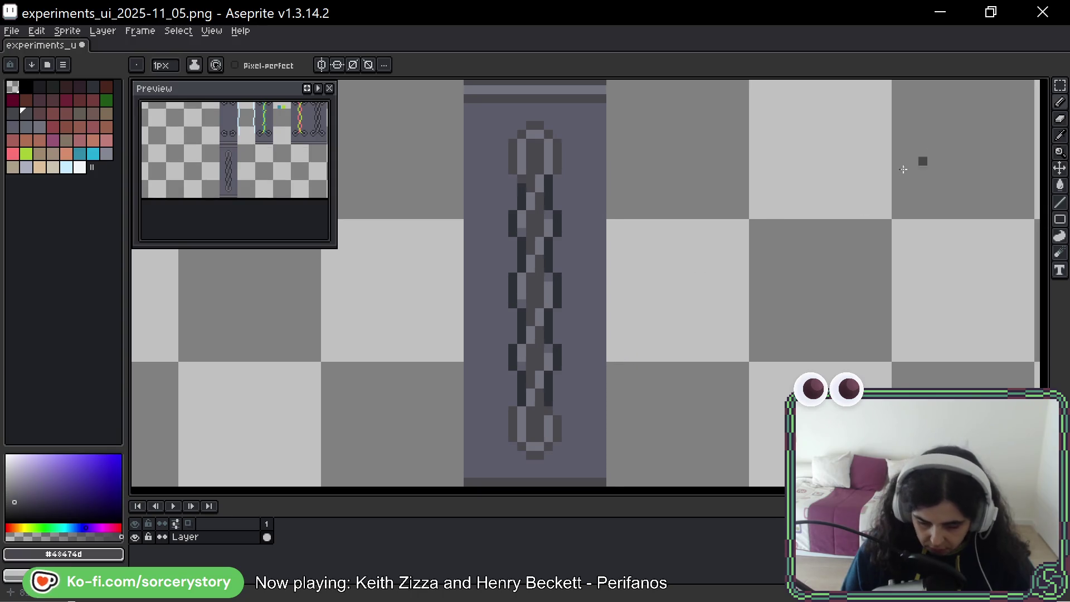
# Repaint the chain's left outline pixels in the lighter grey to soften its shading.
pyautogui.press('space')
pyautogui.moveTo(781, 263); pyautogui.dragTo(770, 262)
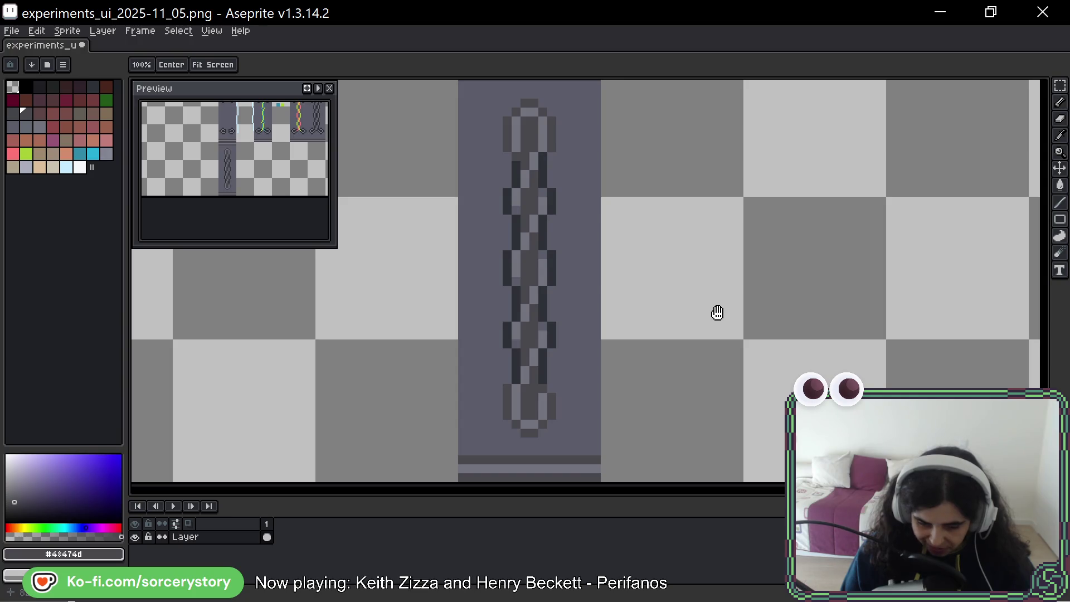
pyautogui.press('space')
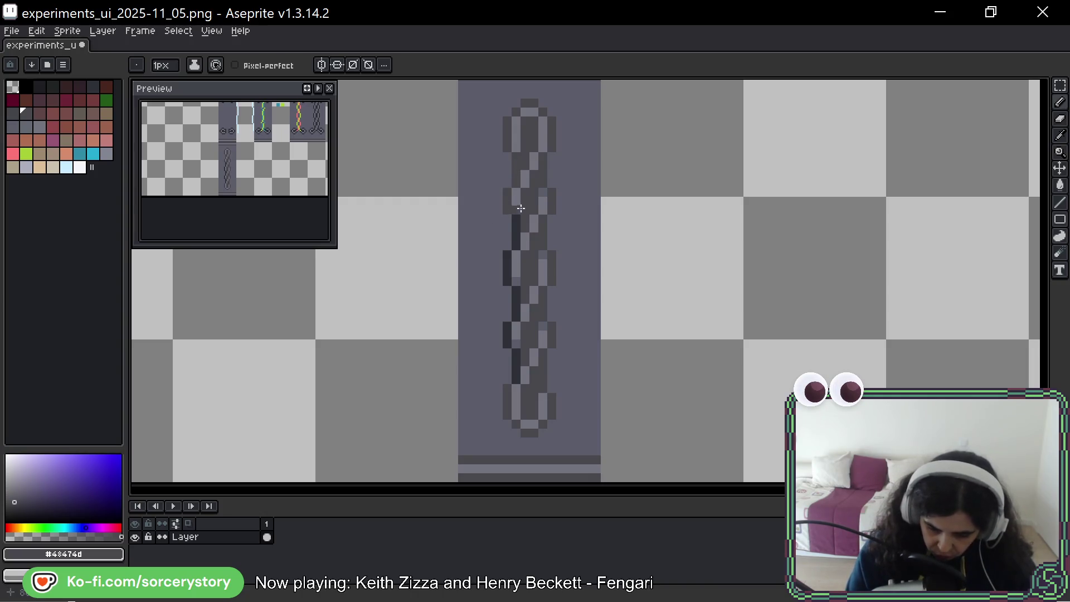
pyautogui.moveTo(509, 258); pyautogui.dragTo(508, 327)
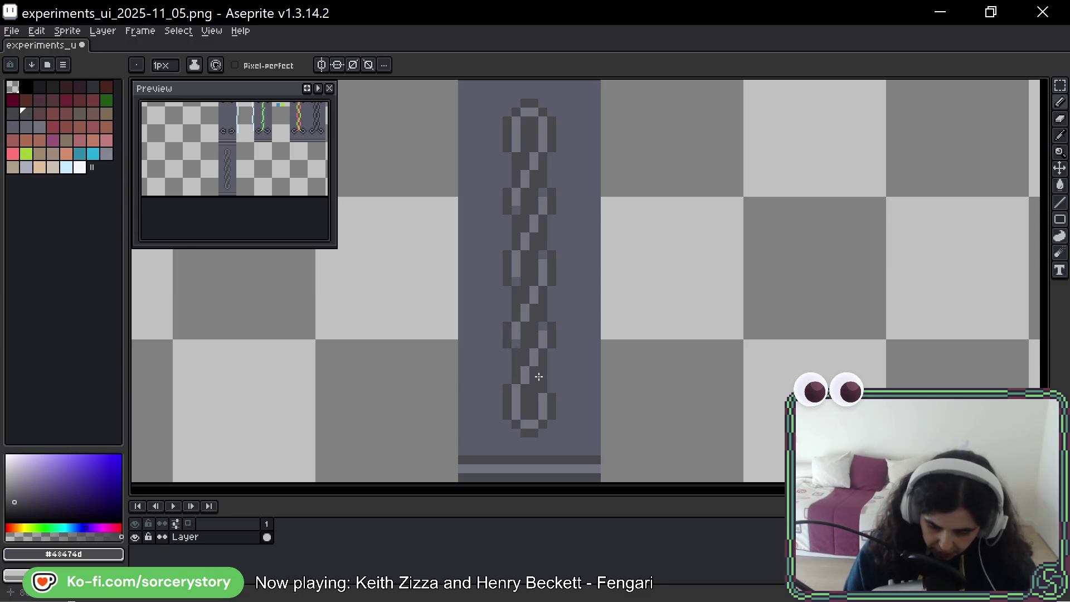
pyautogui.scroll(-1, 539, 377)
pyautogui.scroll(-2, 695, 251)
pyautogui.scroll(-1, 729, 257)
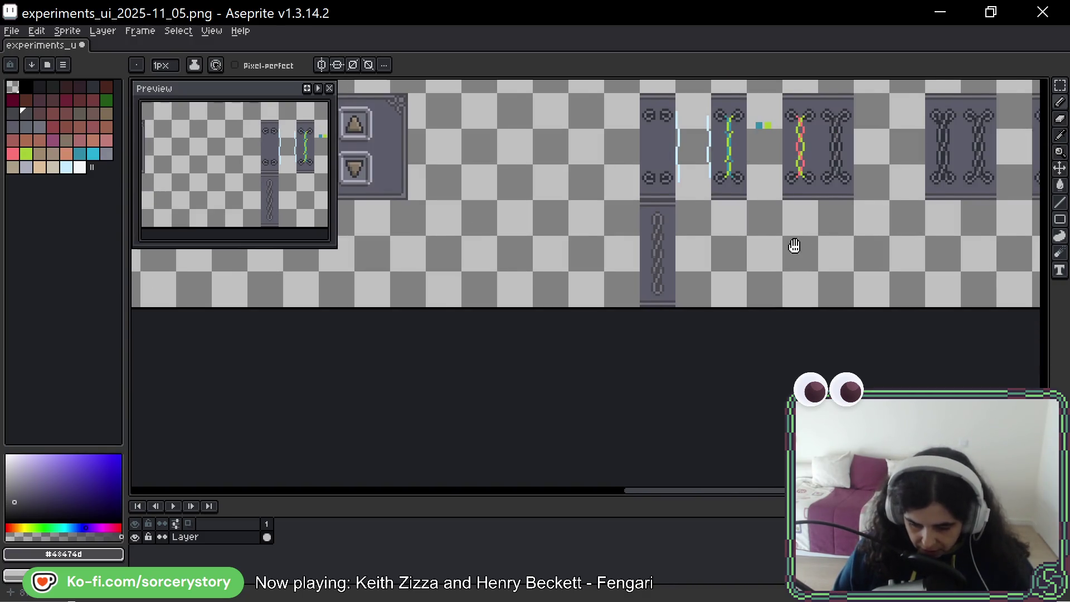
pyautogui.moveTo(794, 245); pyautogui.dragTo(431, 245)
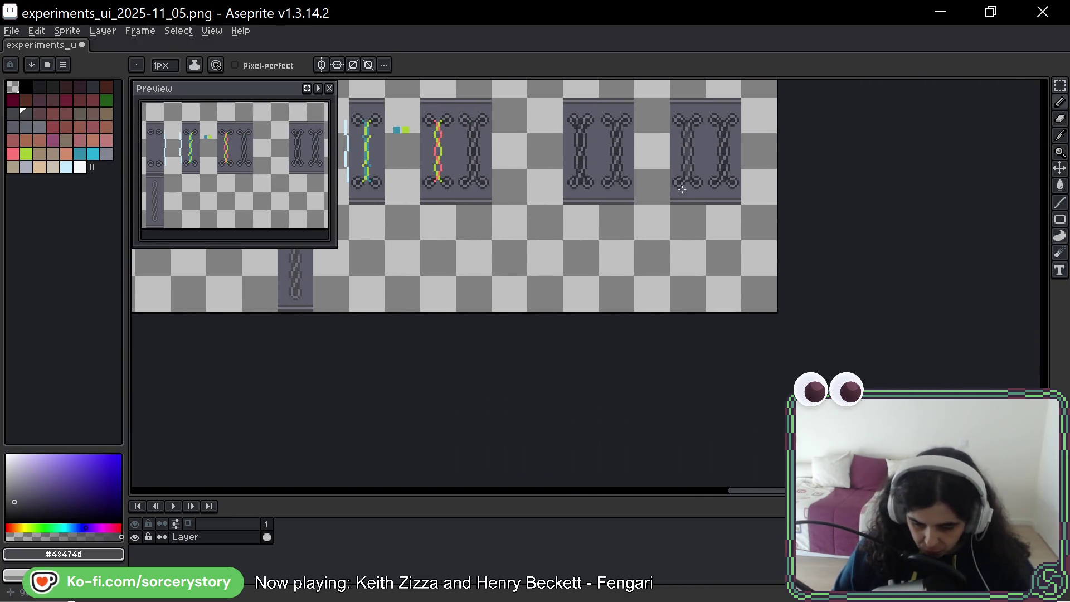
# Copy a strip of the rightmost tile and set it beside the lower chain piece with the Rectangular Marquee.
pyautogui.click(1060, 85)
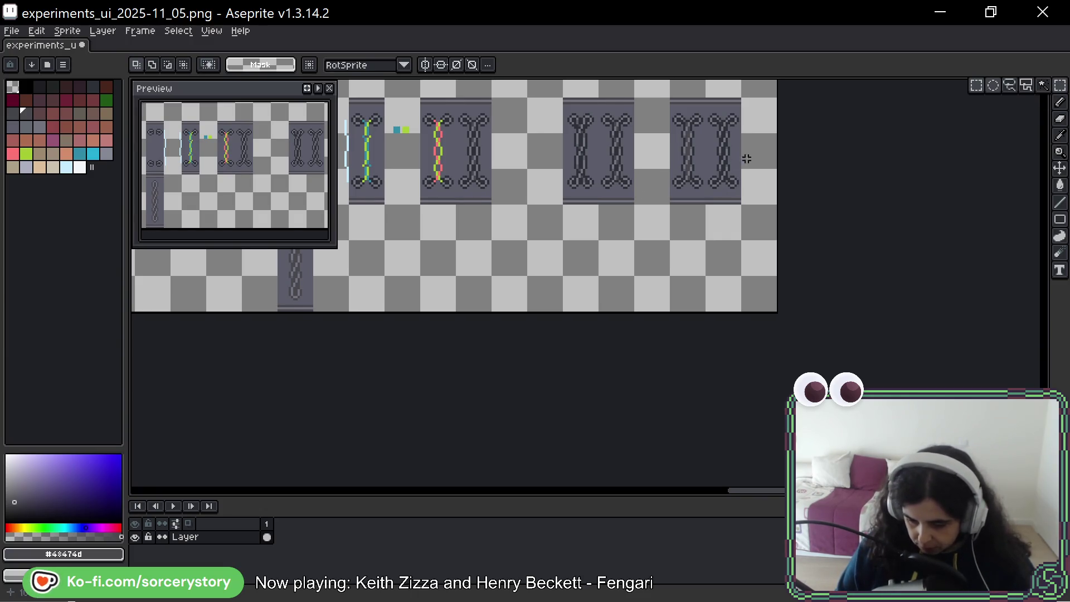
pyautogui.moveTo(741, 159); pyautogui.dragTo(844, 167)
pyautogui.moveTo(811, 118); pyautogui.dragTo(832, 210)
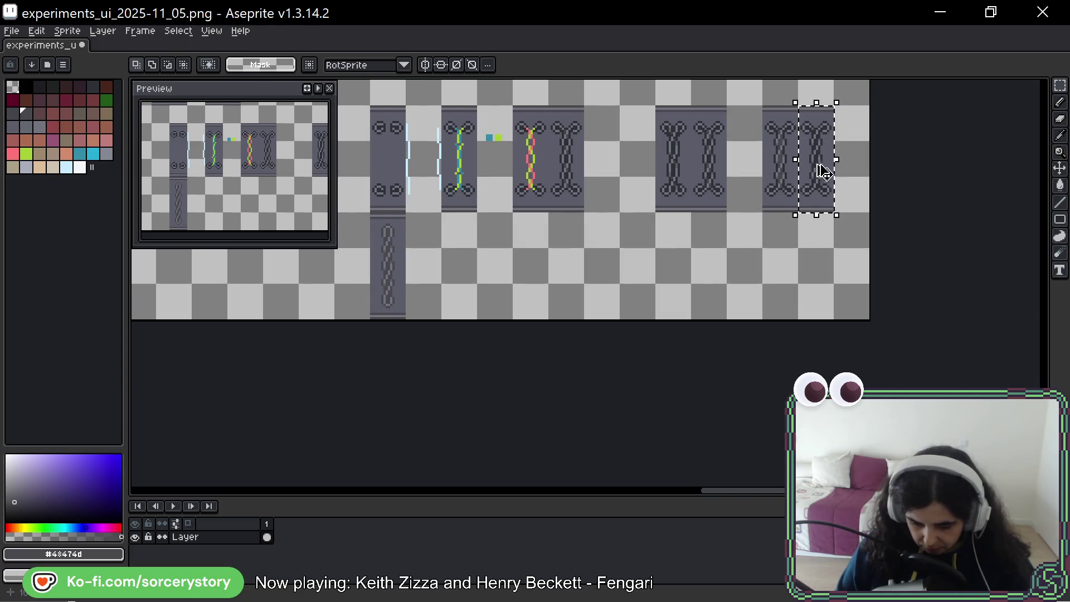
pyautogui.moveTo(825, 167); pyautogui.dragTo(434, 260)
# Duplicate the lower chain strip into the next column, drop it, and sample the darkest grey to mark its top.
pyautogui.moveTo(374, 216); pyautogui.dragTo(382, 298)
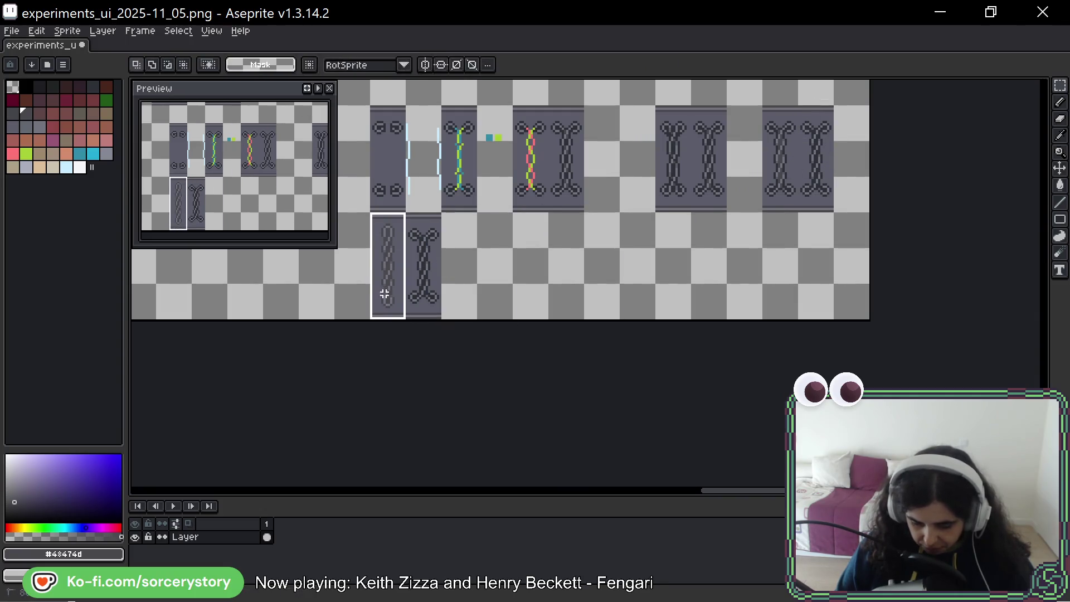
pyautogui.moveTo(383, 251); pyautogui.dragTo(518, 246)
pyautogui.scroll(3, 432, 259)
pyautogui.press('Return')
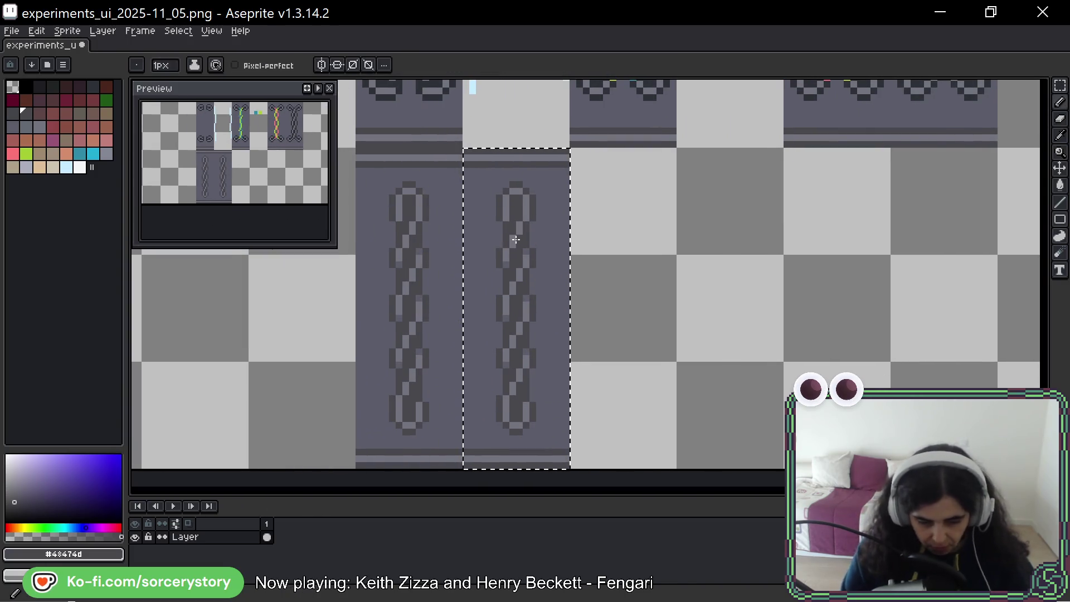
pyautogui.press('i')
pyautogui.click(466, 119)
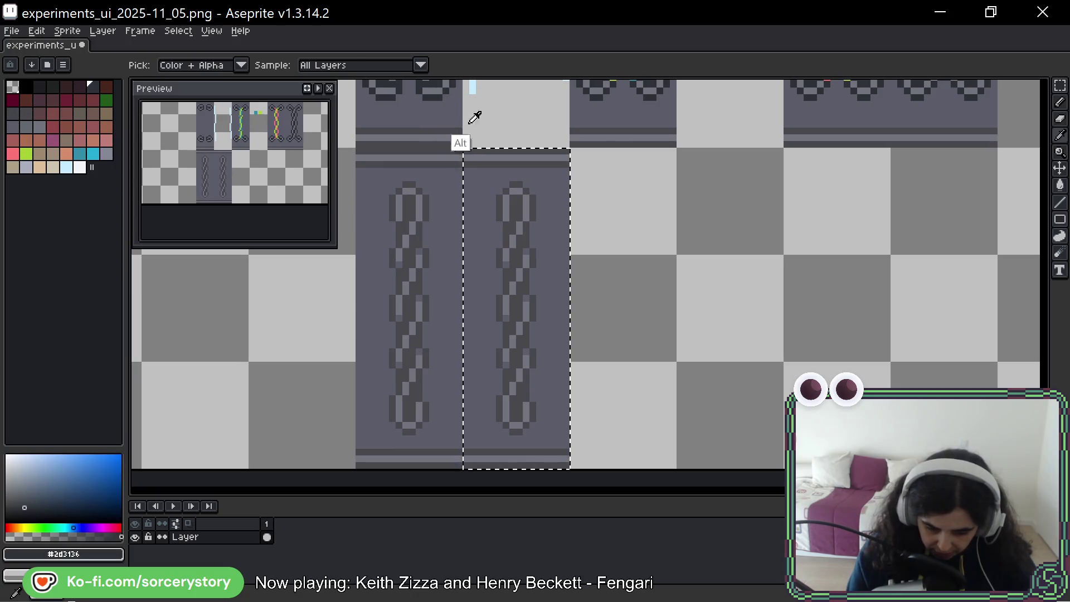
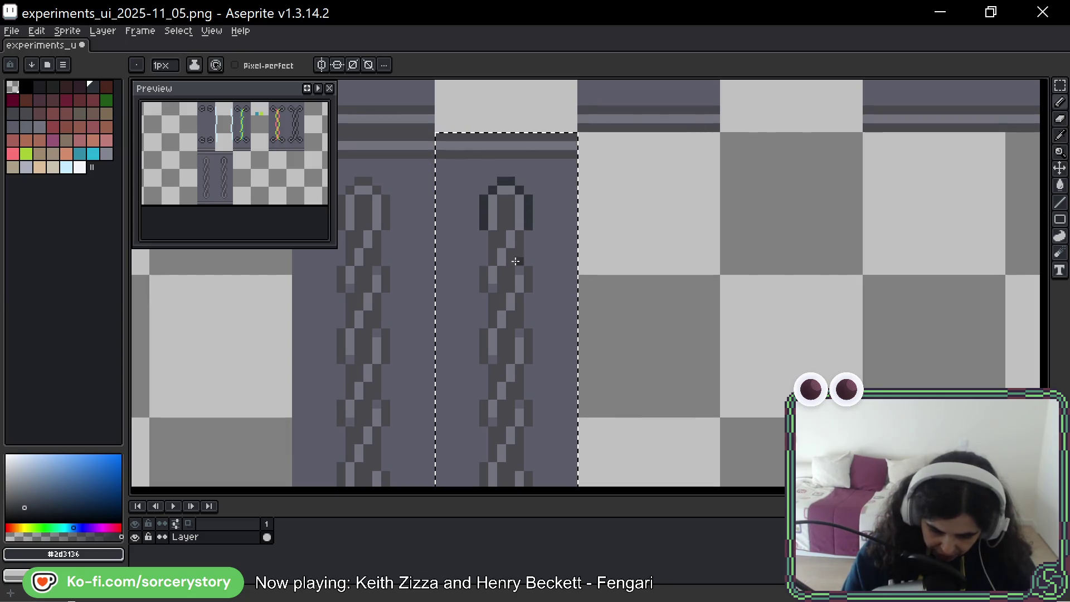
# Darken the right chain's inner and left outline pixels down the links.
pyautogui.moveTo(494, 233); pyautogui.dragTo(494, 264)
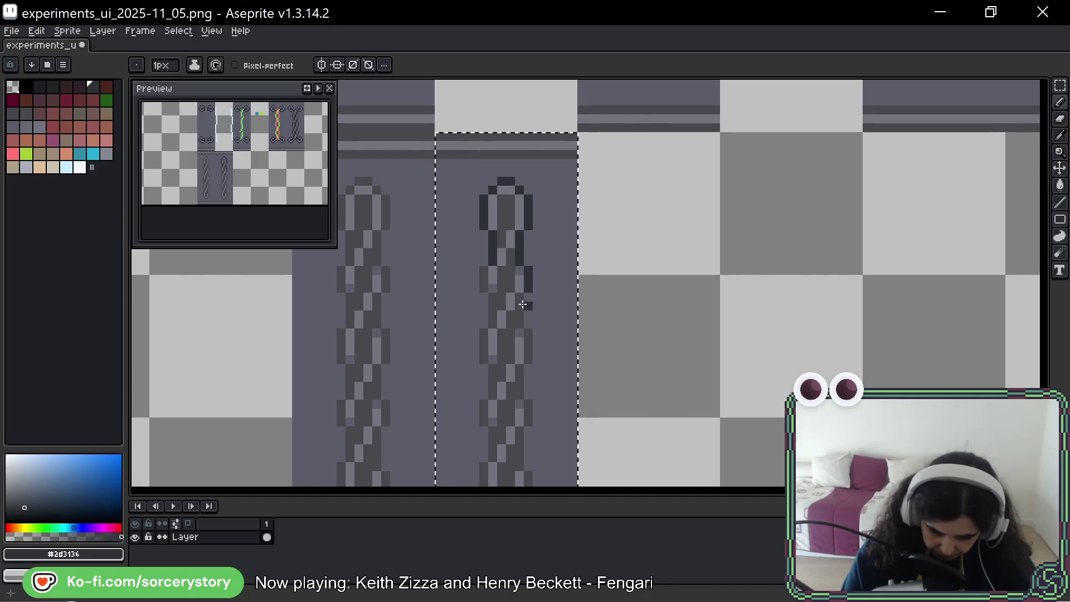
pyautogui.moveTo(522, 318)
pyautogui.mouseDown()
pyautogui.moveTo(520, 302)
pyautogui.moveTo(492, 326)
pyautogui.mouseUp()
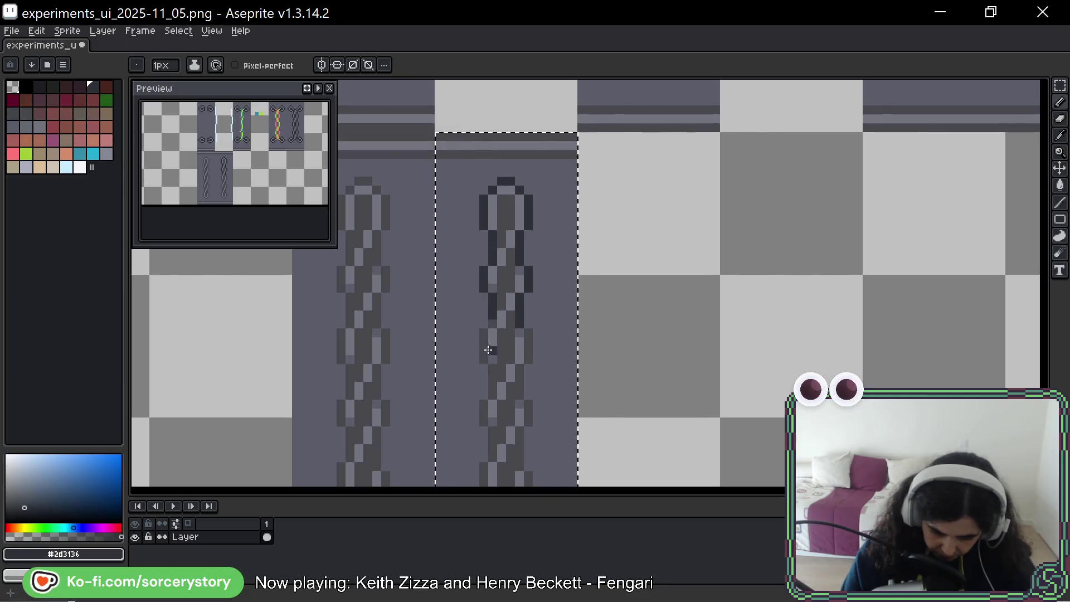
pyautogui.click(485, 350)
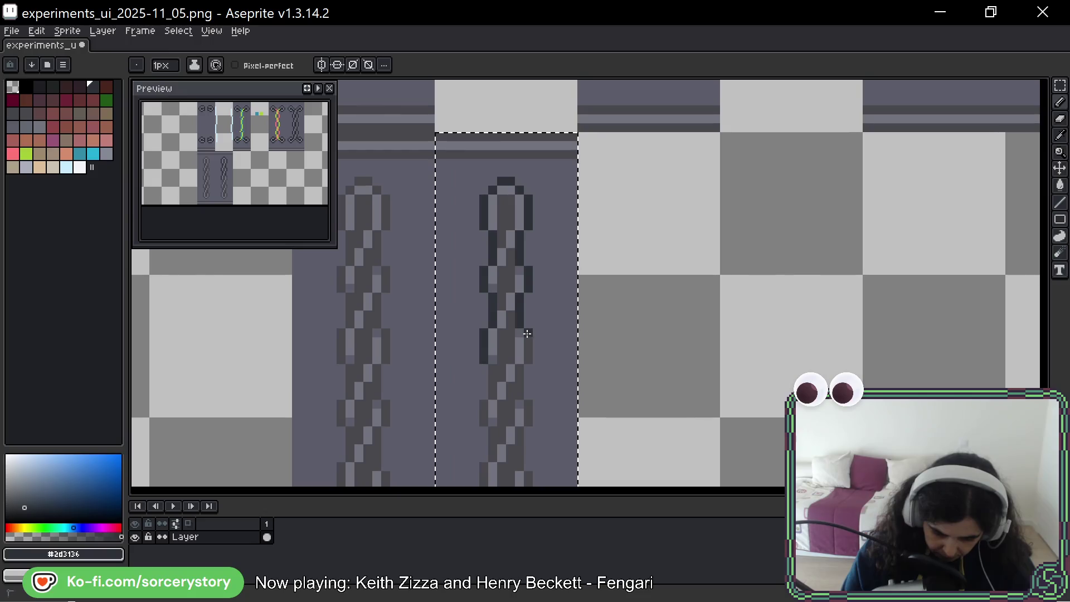
pyautogui.scroll(-3, 528, 315)
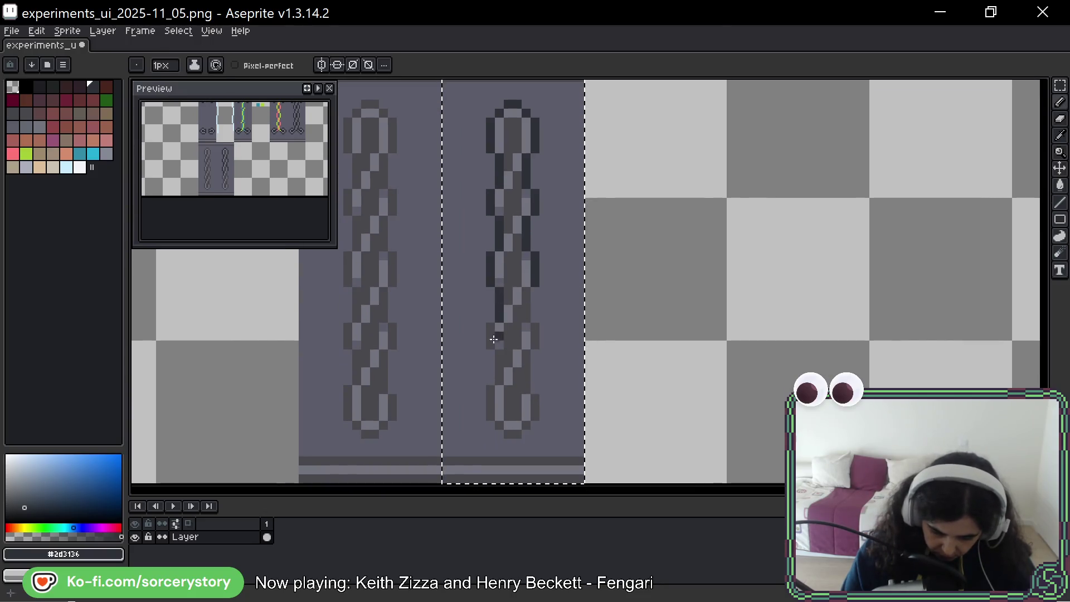
pyautogui.moveTo(494, 339); pyautogui.dragTo(491, 422)
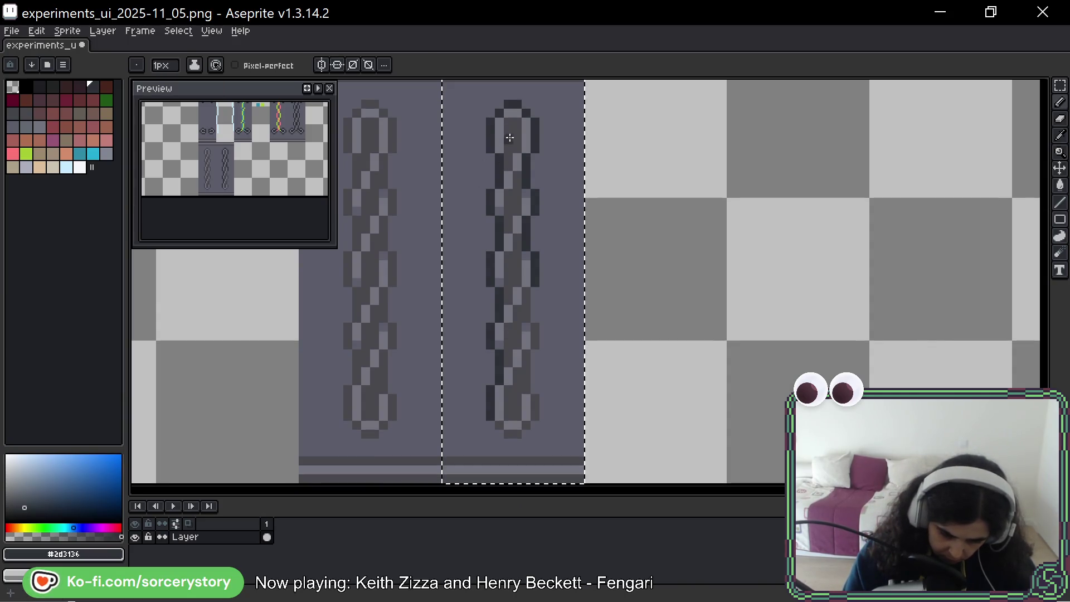
# Sample the tile's background grey and flatten the top of the right chain's first link.
pyautogui.press('alt')
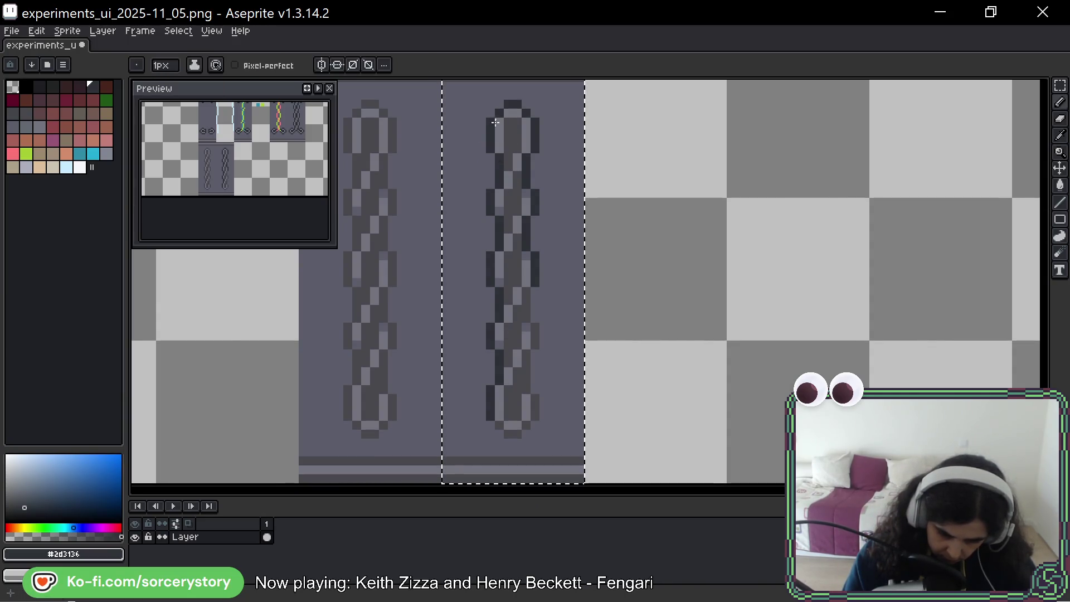
pyautogui.keyDown('alt'); pyautogui.click(529, 122); pyautogui.keyUp('alt')
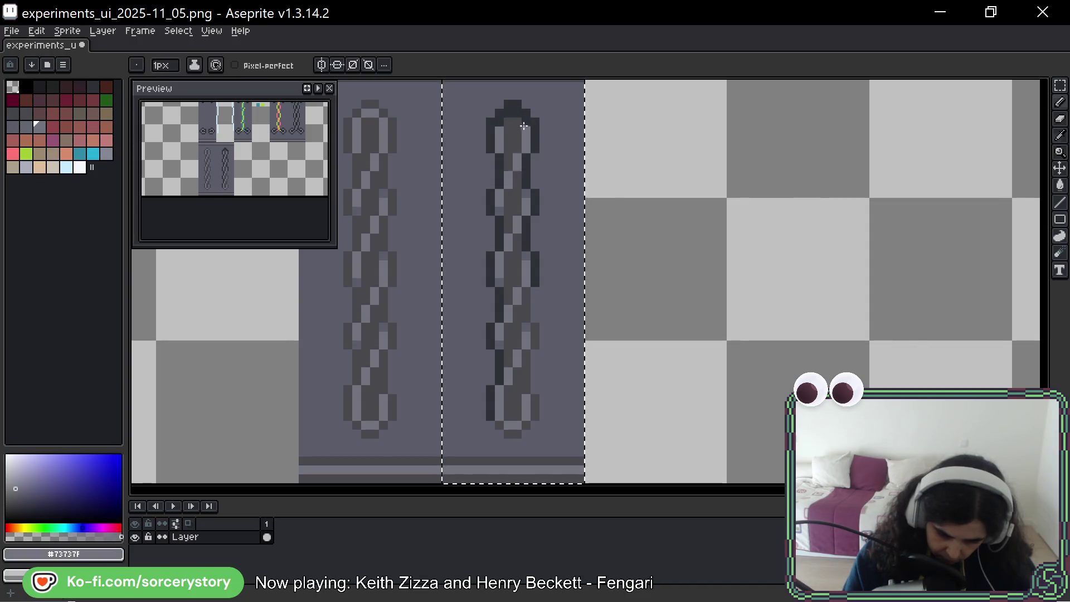
pyautogui.keyDown('alt'); pyautogui.click(539, 124); pyautogui.keyUp('alt')
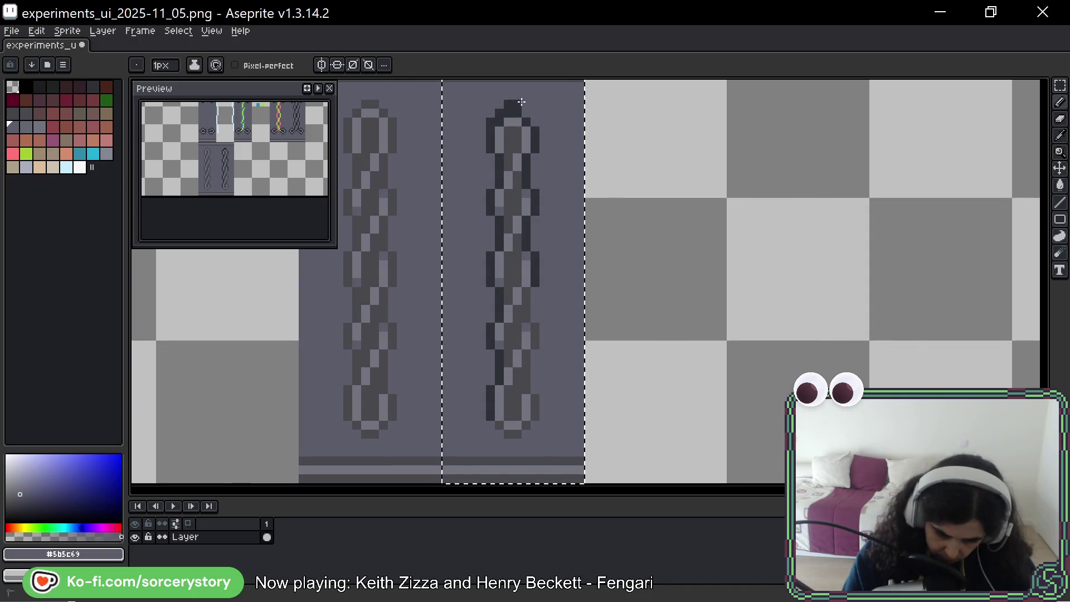
pyautogui.moveTo(522, 102); pyautogui.dragTo(500, 106)
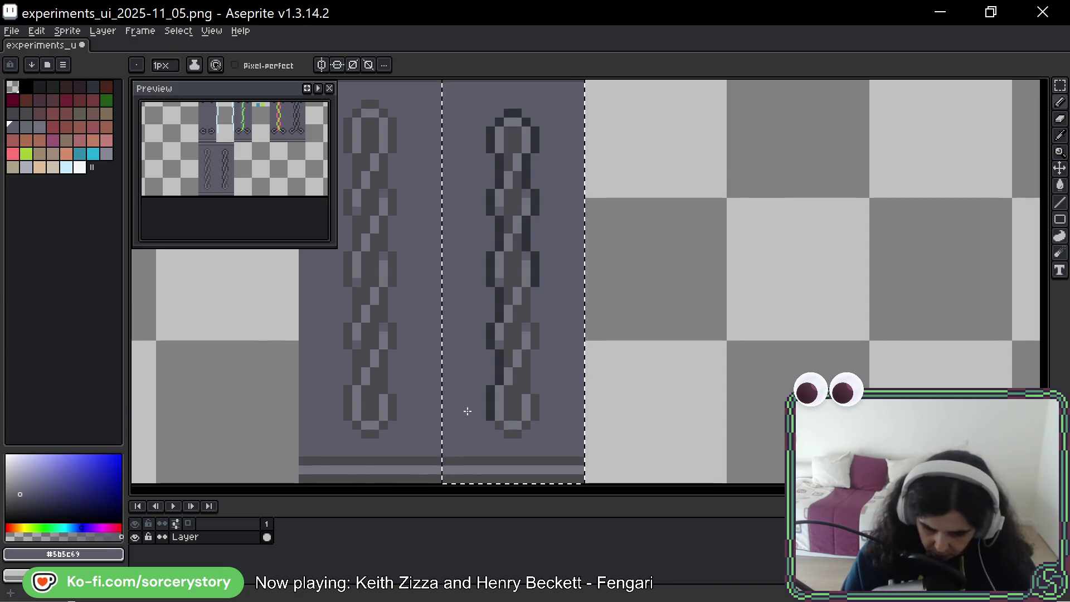
# Touch up the chain's bottom pixels, alternating between the dark outline and lighter grey colours.
pyautogui.press('alt')
pyautogui.keyDown('alt'); pyautogui.click(492, 408); pyautogui.keyUp('alt')
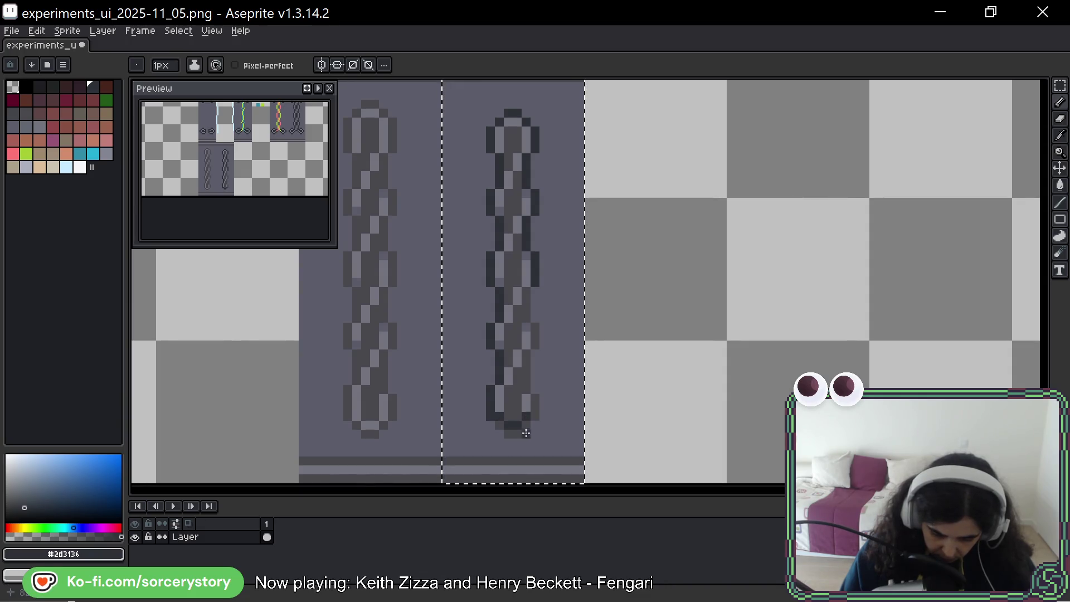
pyautogui.keyDown('alt'); pyautogui.click(491, 425); pyautogui.keyUp('alt')
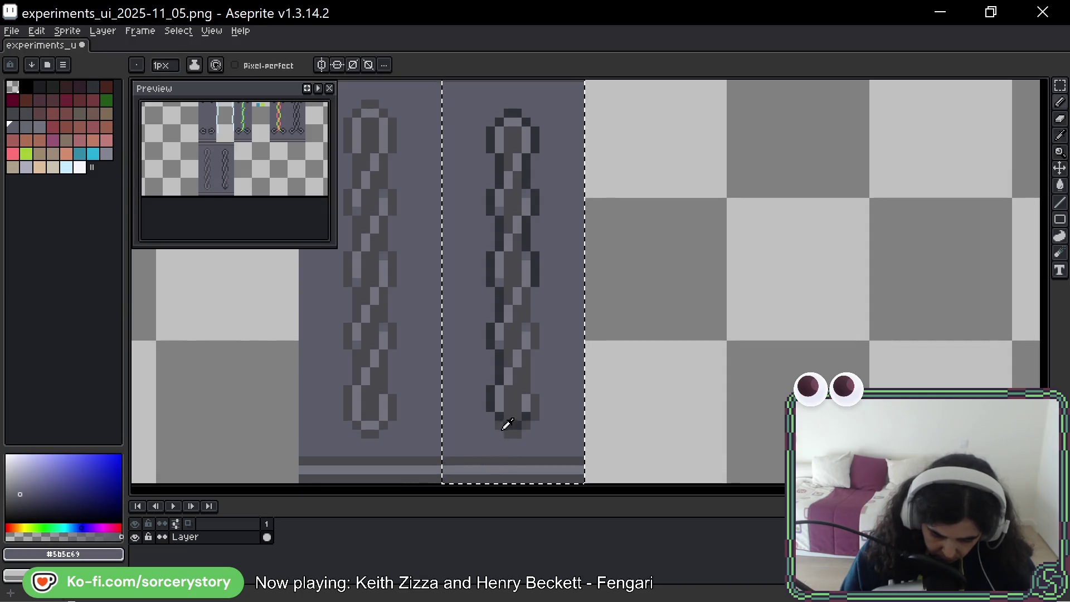
pyautogui.click(498, 425)
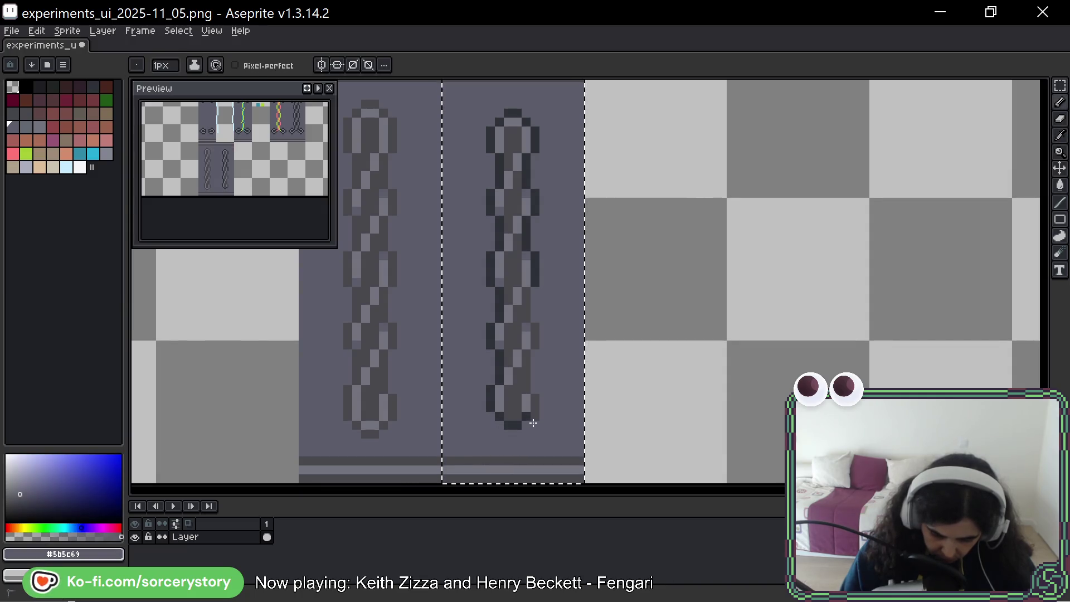
pyautogui.press('alt')
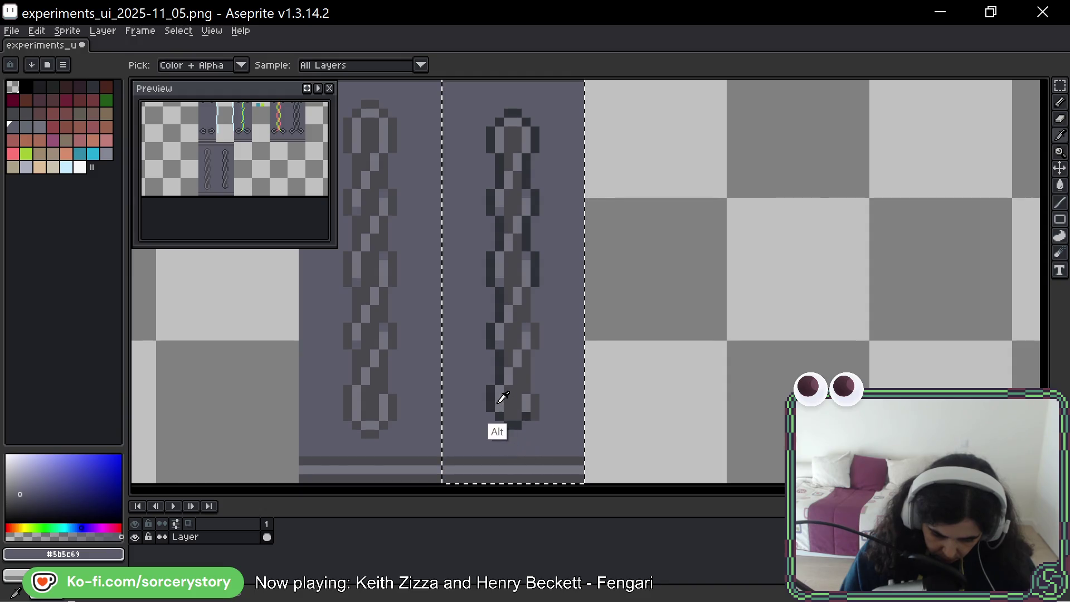
pyautogui.keyDown('alt'); pyautogui.click(501, 396); pyautogui.keyUp('alt')
pyautogui.click(535, 410)
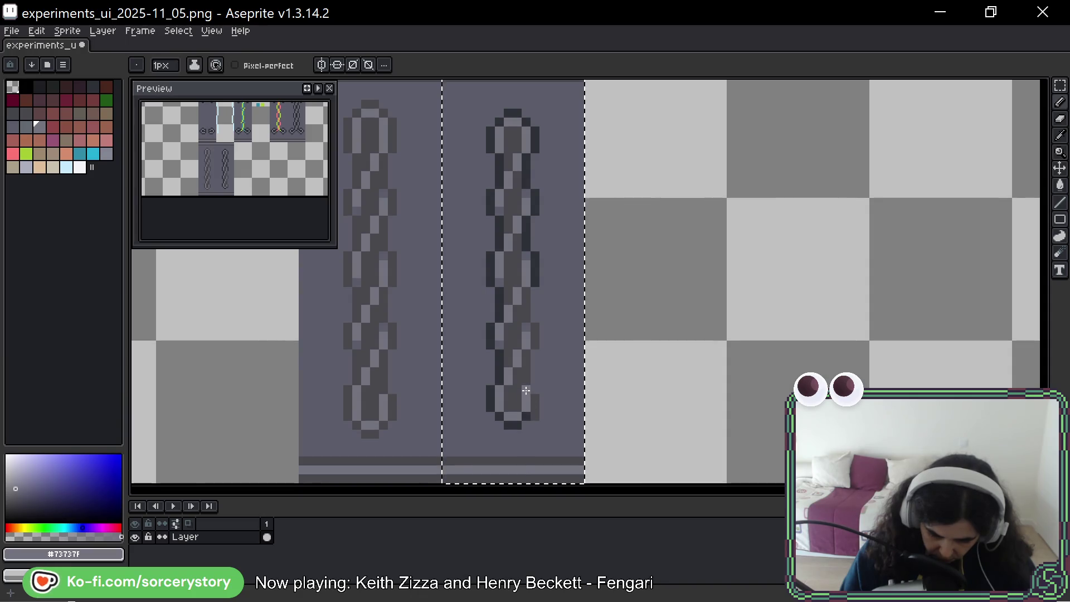
pyautogui.keyDown('alt'); pyautogui.click(532, 412); pyautogui.keyUp('alt')
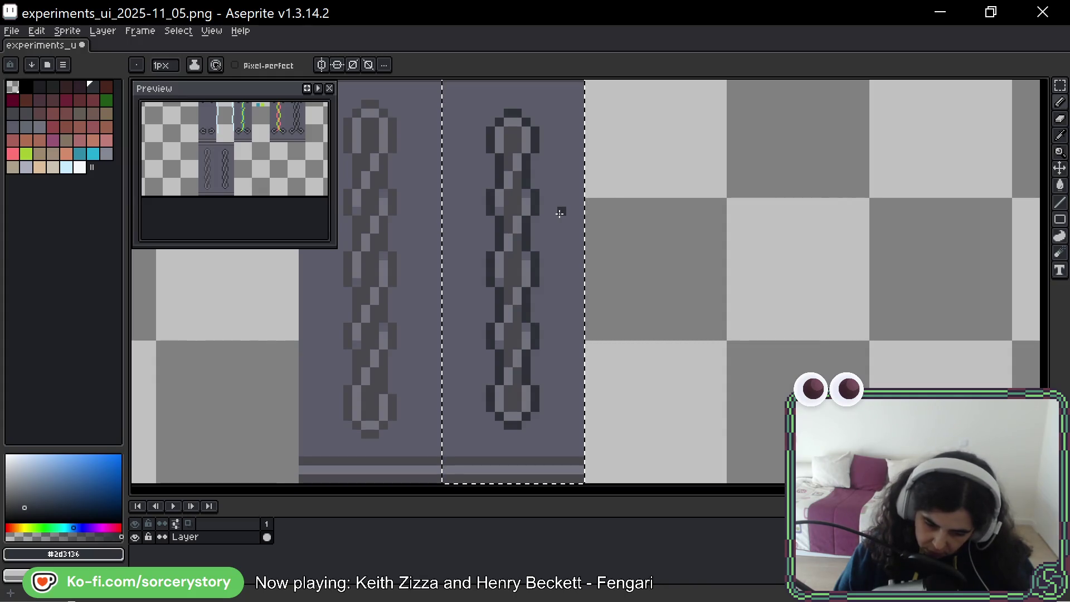
pyautogui.scroll(-1, 702, 256)
pyautogui.scroll(-1, 708, 256)
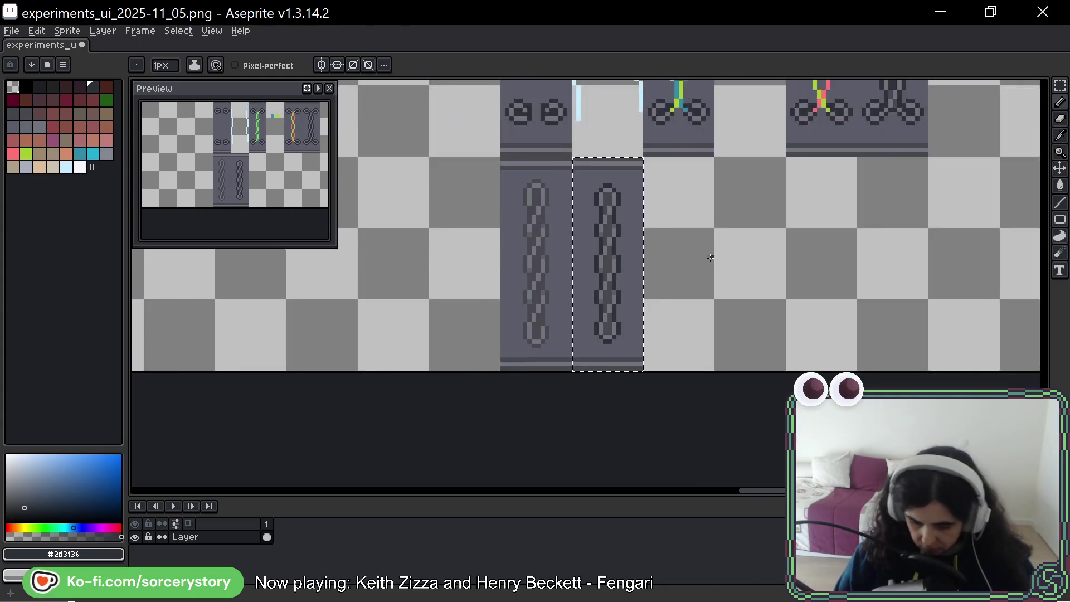
pyautogui.scroll(-1, 746, 299)
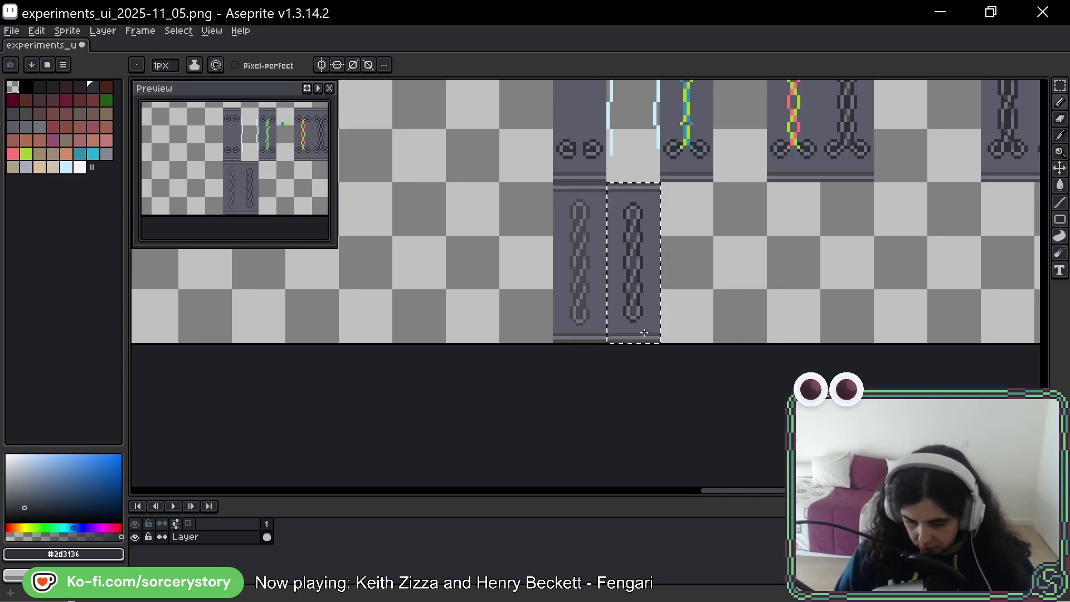
pyautogui.scroll(3, 627, 339)
pyautogui.keyDown('alt'); pyautogui.click(570, 293); pyautogui.keyUp('alt')
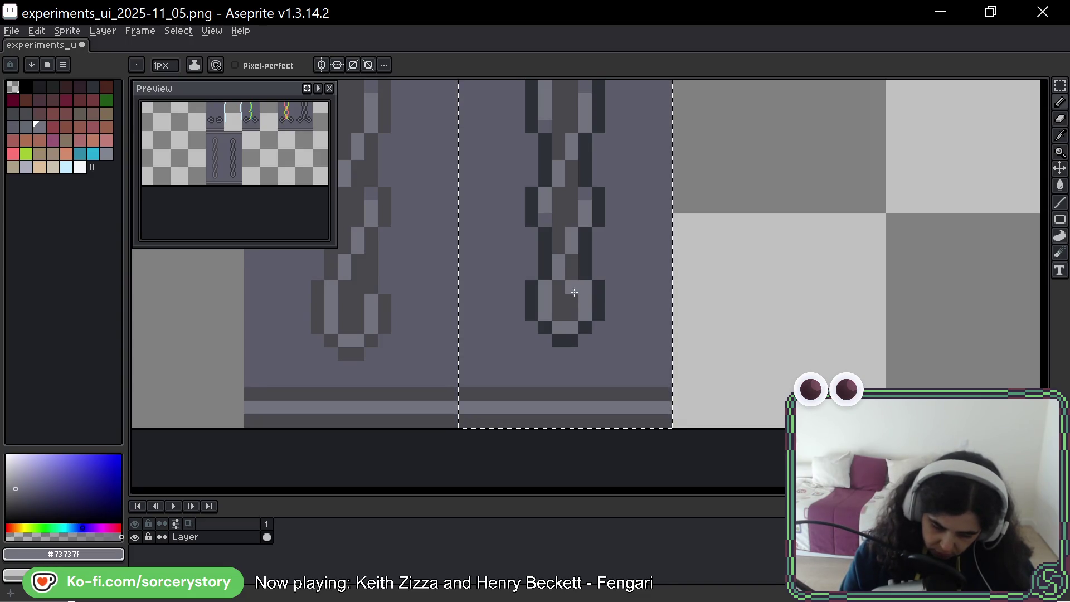
pyautogui.press('alt')
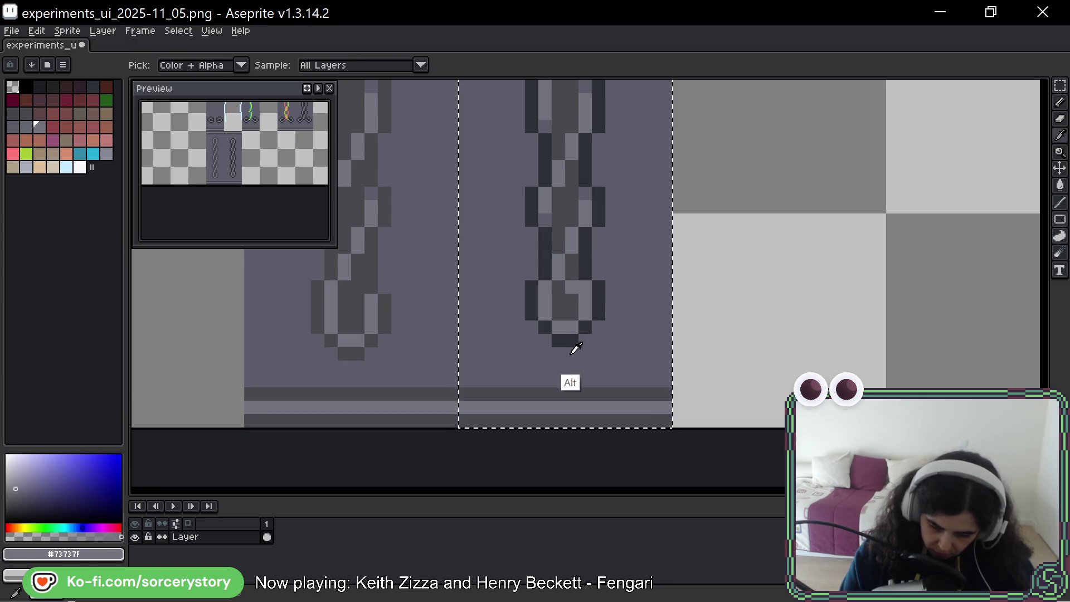
pyautogui.press('alt')
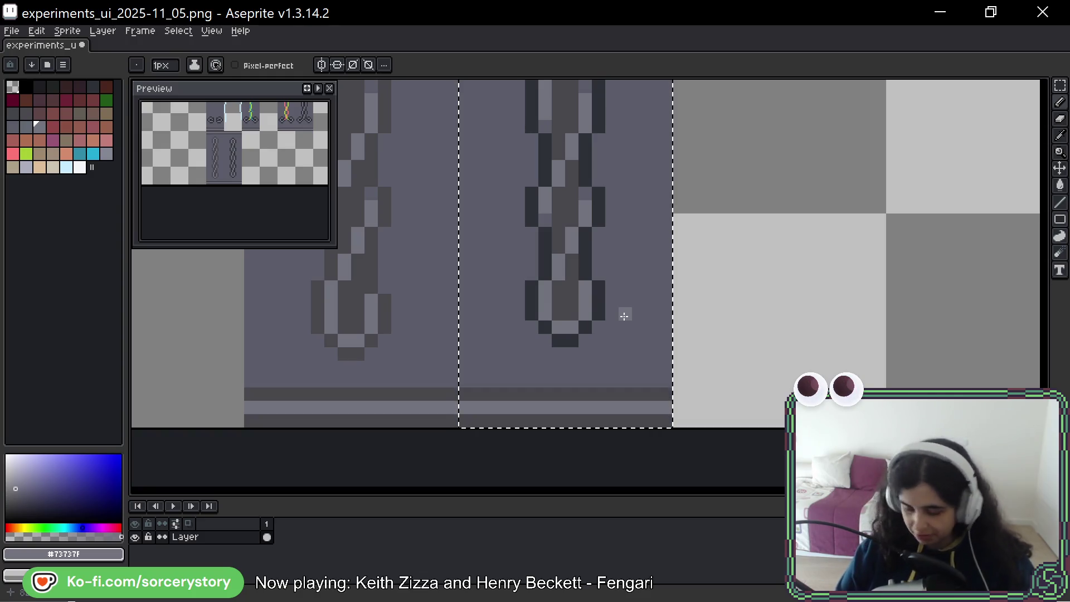
pyautogui.scroll(-1, 617, 142)
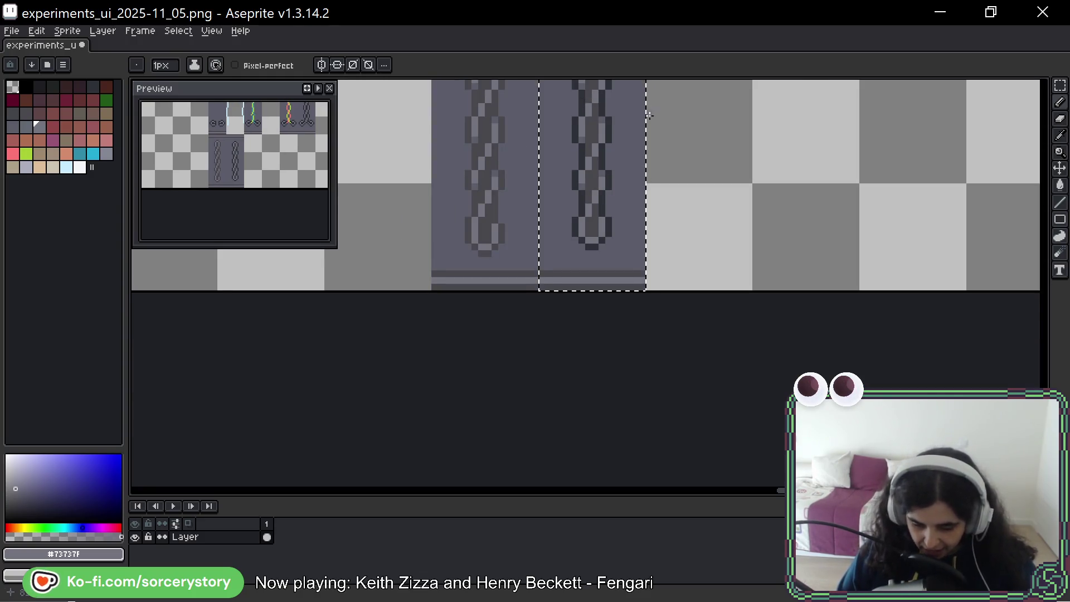
pyautogui.moveTo(638, 167); pyautogui.dragTo(640, 220)
pyautogui.moveTo(624, 140); pyautogui.dragTo(624, 192)
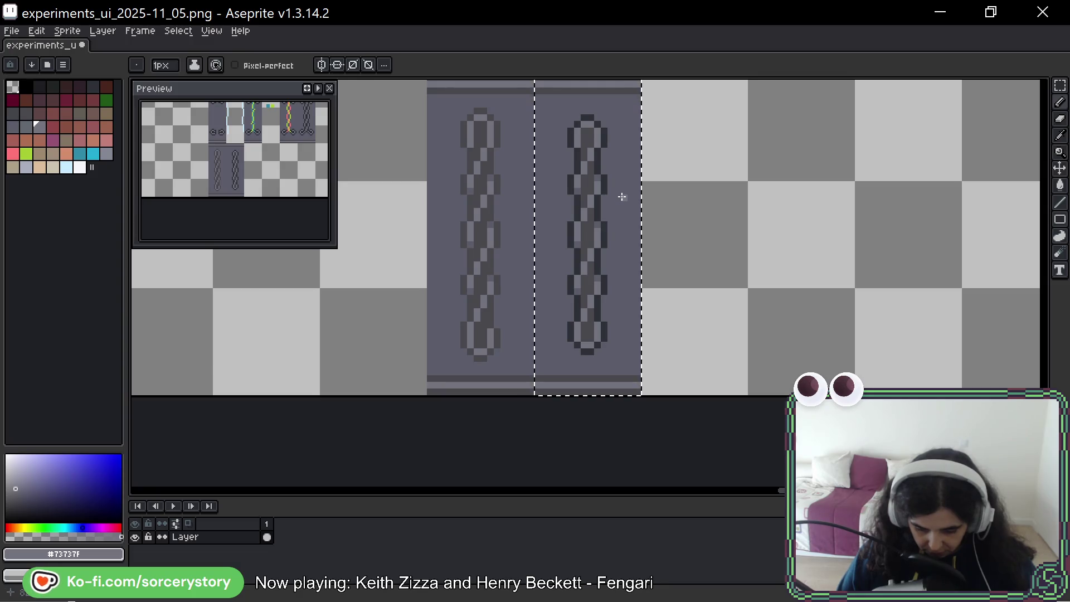
pyautogui.scroll(-2, 581, 193)
pyautogui.scroll(-2, 581, 192)
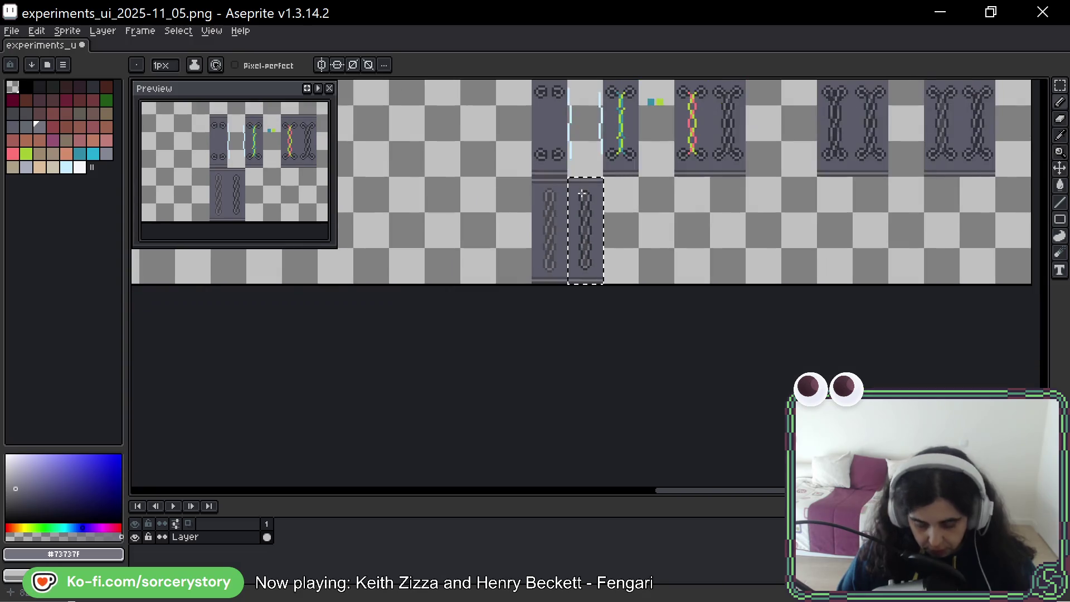
pyautogui.press('m')
pyautogui.scroll(1, 622, 217)
pyautogui.keyDown('ctrl'); pyautogui.moveTo(585, 219); pyautogui.dragTo(630, 211); pyautogui.keyUp('ctrl')
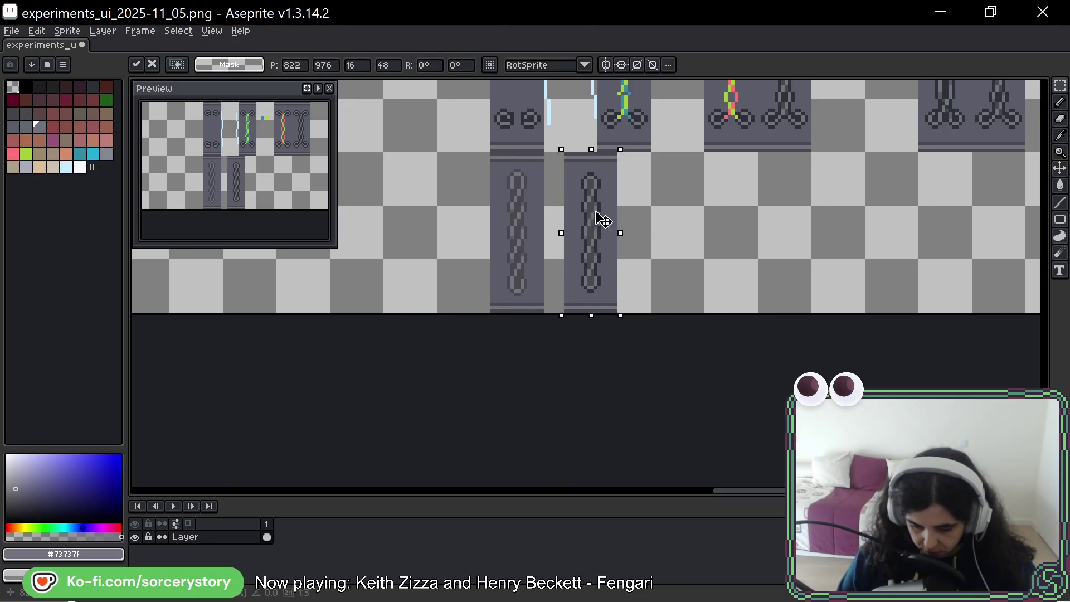
pyautogui.scroll(2, 602, 229)
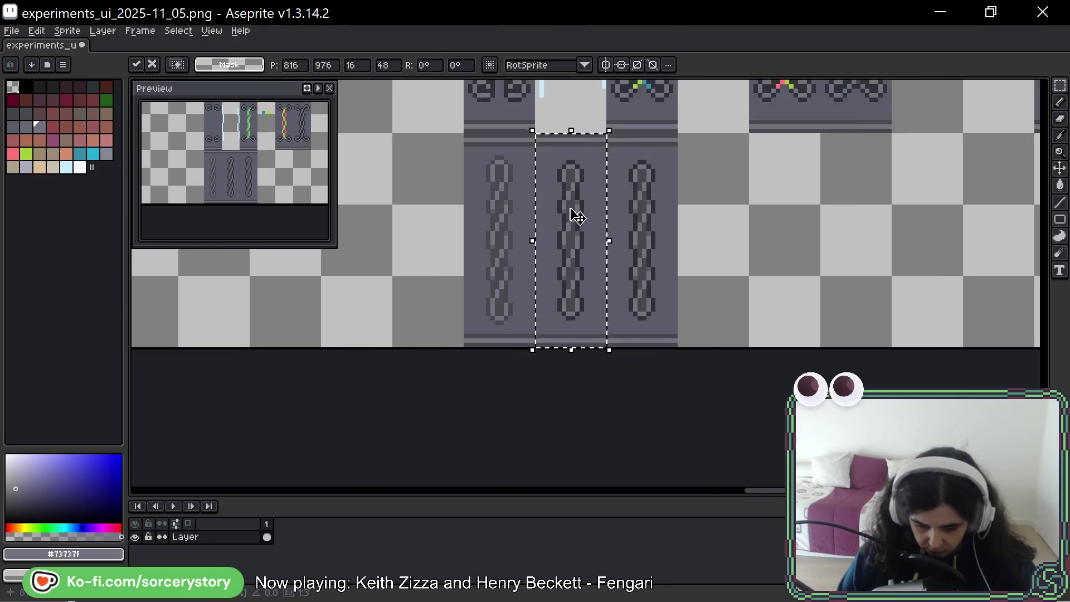
pyautogui.scroll(2, 570, 212)
pyautogui.press('i')
pyautogui.click(578, 191)
pyautogui.press('g')
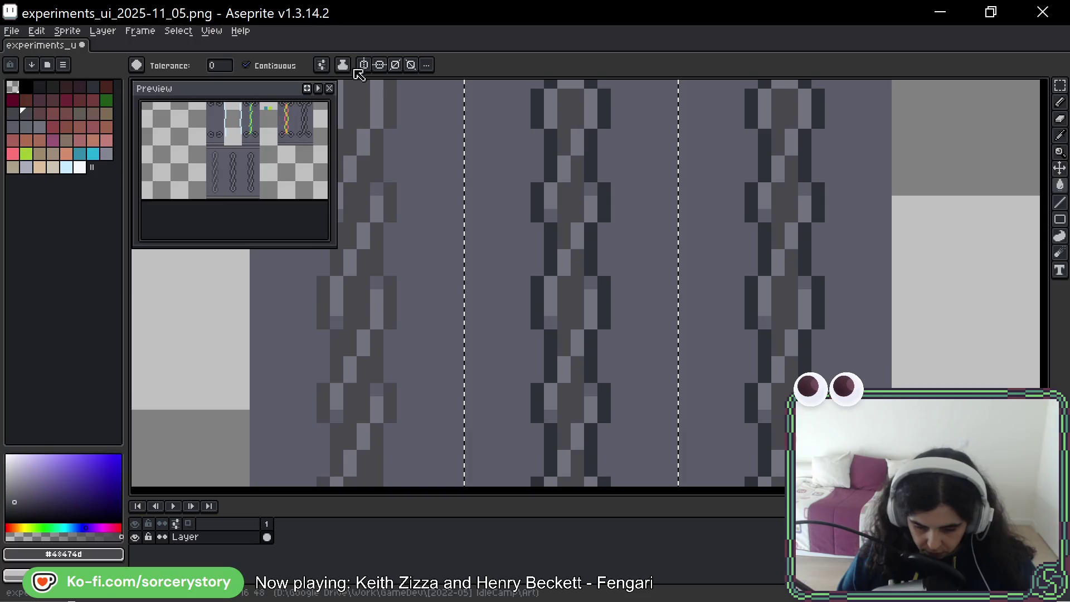
pyautogui.click(592, 146)
pyautogui.scroll(-2, 621, 198)
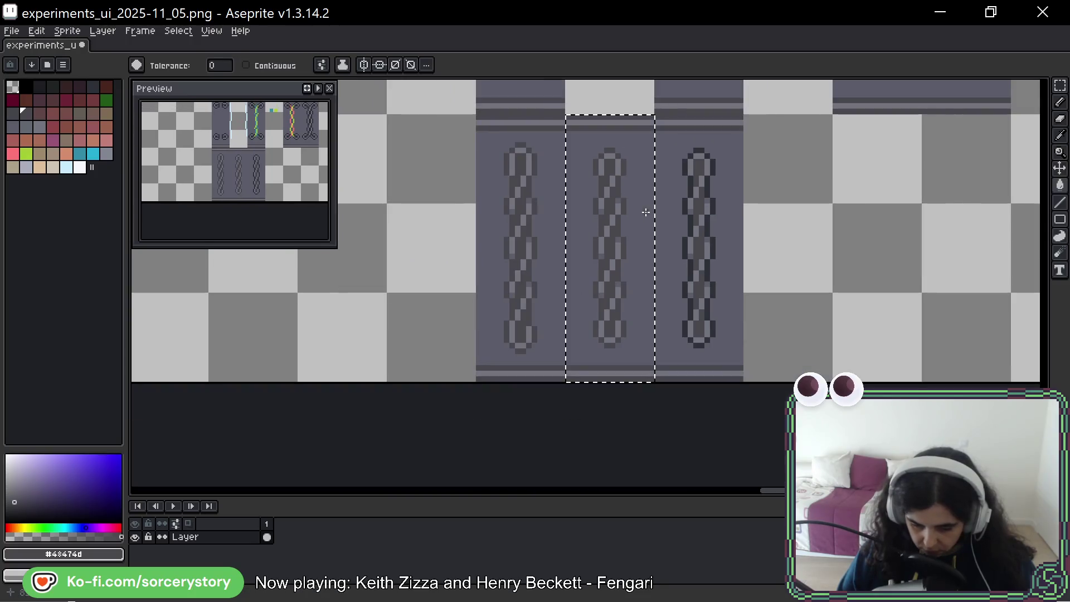
pyautogui.scroll(-1, 643, 214)
pyautogui.scroll(-1, 648, 217)
pyautogui.scroll(1, 631, 292)
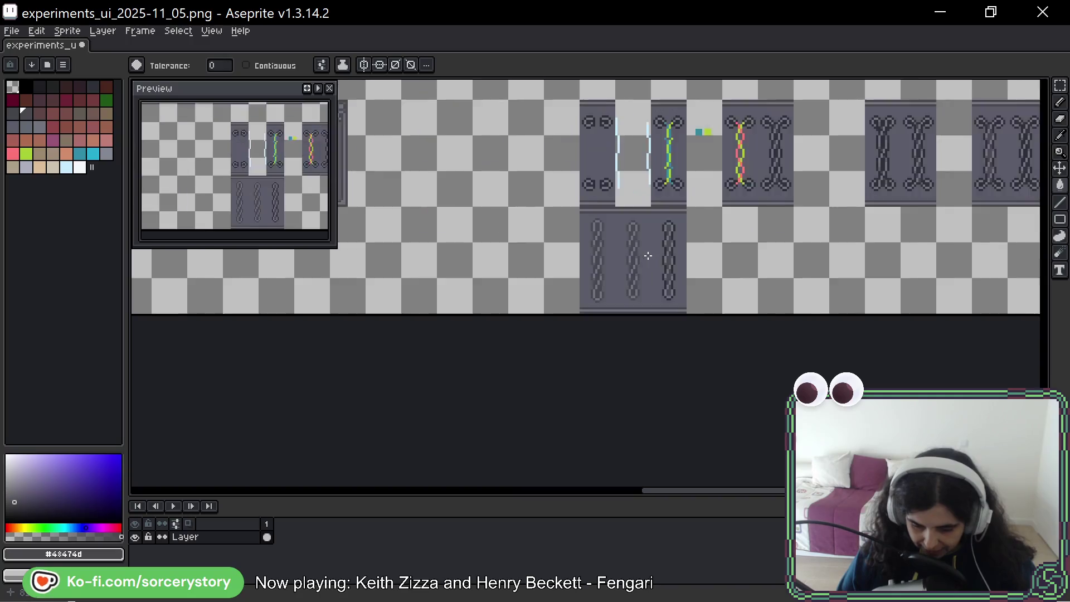
pyautogui.scroll(1, 645, 254)
pyautogui.scroll(-2, 647, 346)
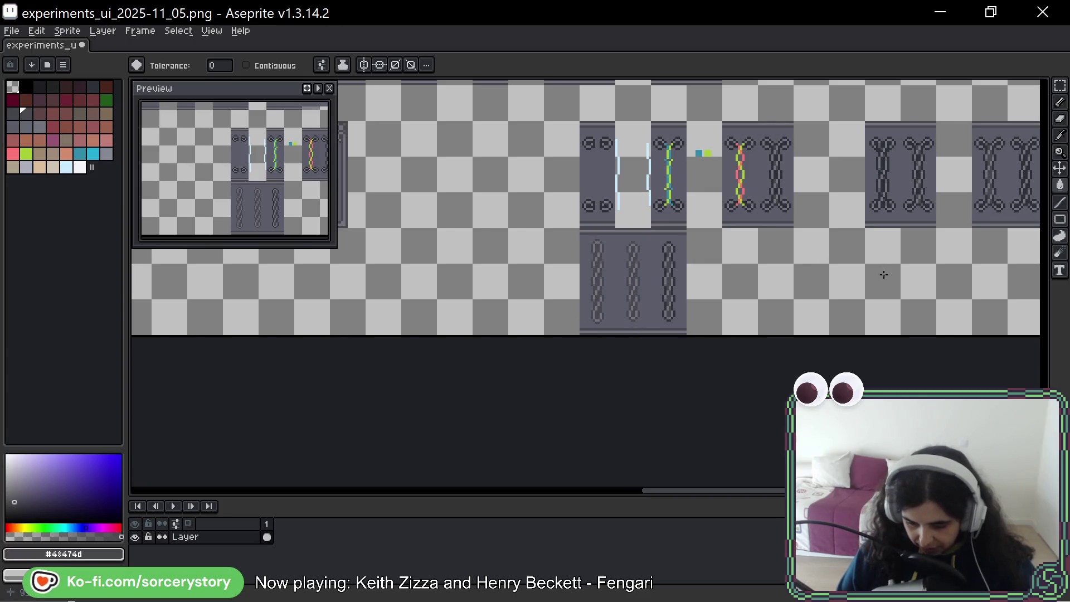
pyautogui.hscroll(3, 778, 128)
pyautogui.scroll(1, 778, 127)
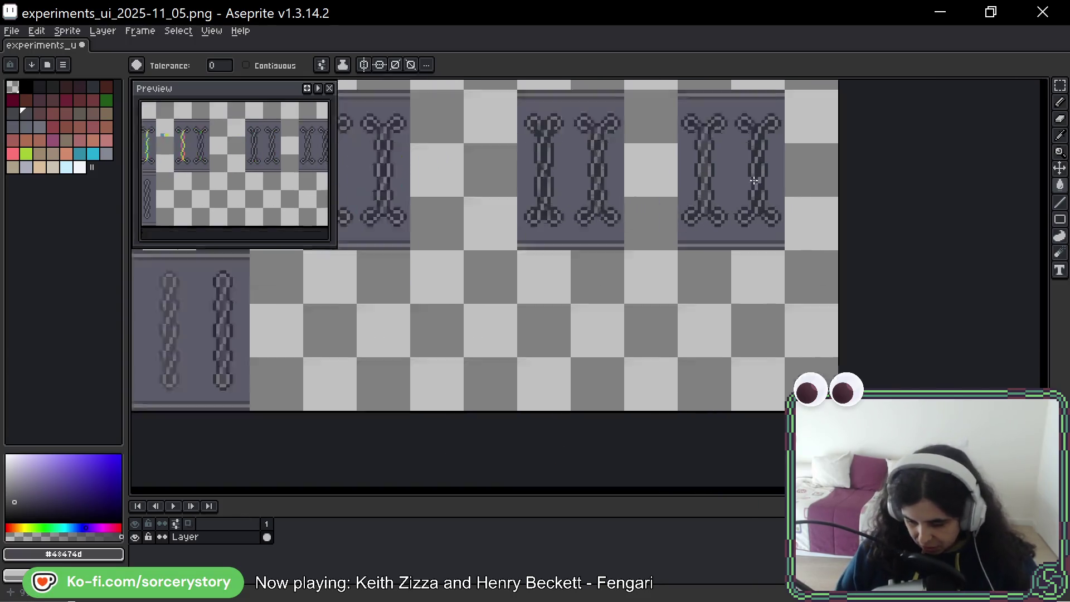
pyautogui.scroll(1, 779, 129)
pyautogui.scroll(-1, 788, 298)
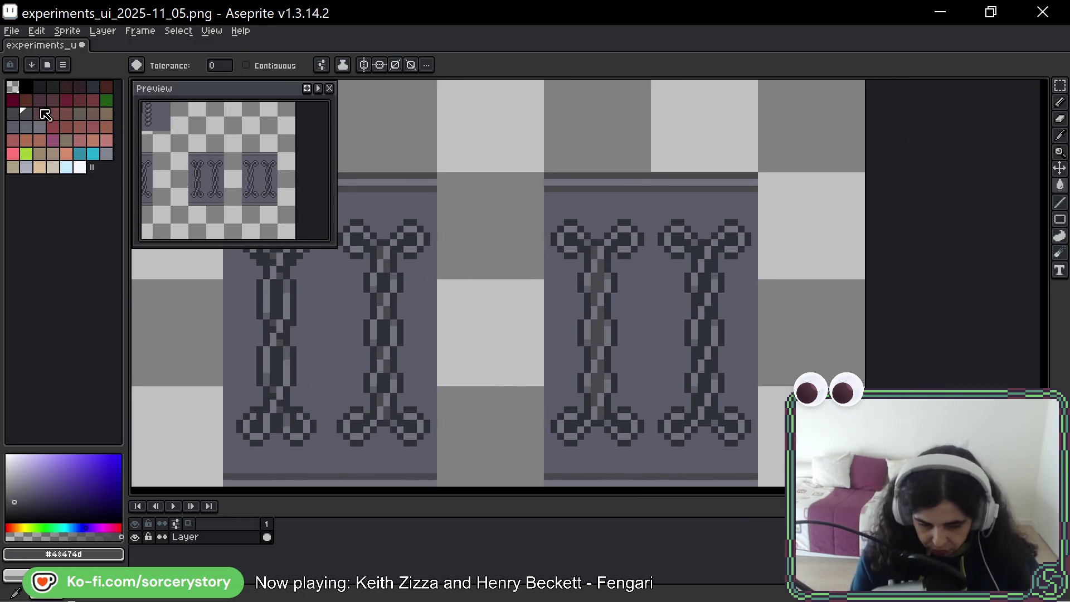
# Make dark red the drawing colour, trying a bucket fill and sketch strokes on the chain and undoing each.
pyautogui.click(13, 100)
pyautogui.click(700, 290)
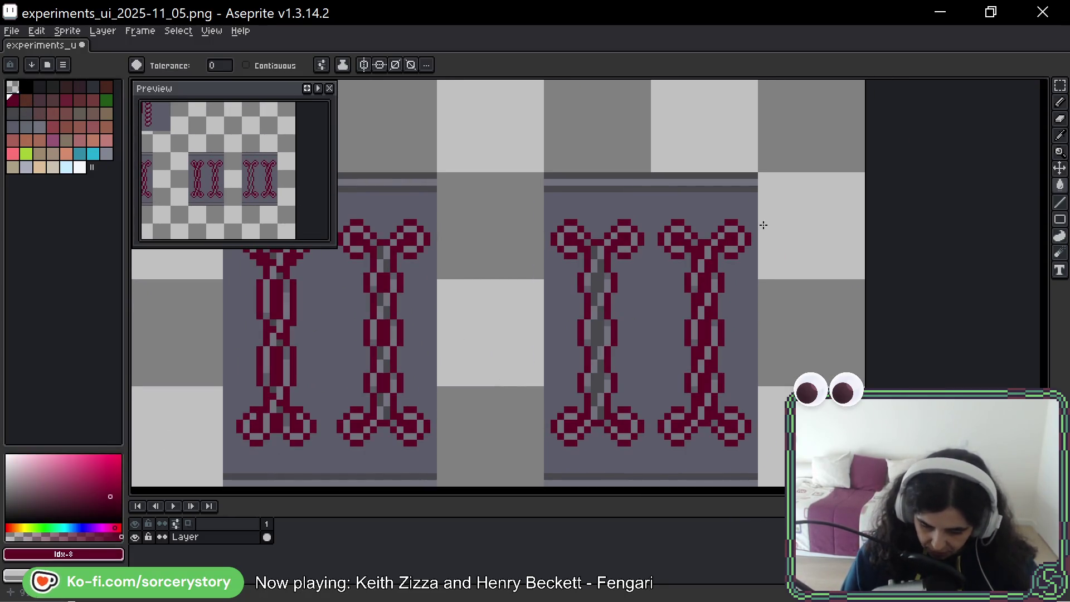
pyautogui.hotkey('ctrl', 'z')
pyautogui.press('b')
pyautogui.moveTo(694, 299); pyautogui.dragTo(752, 231)
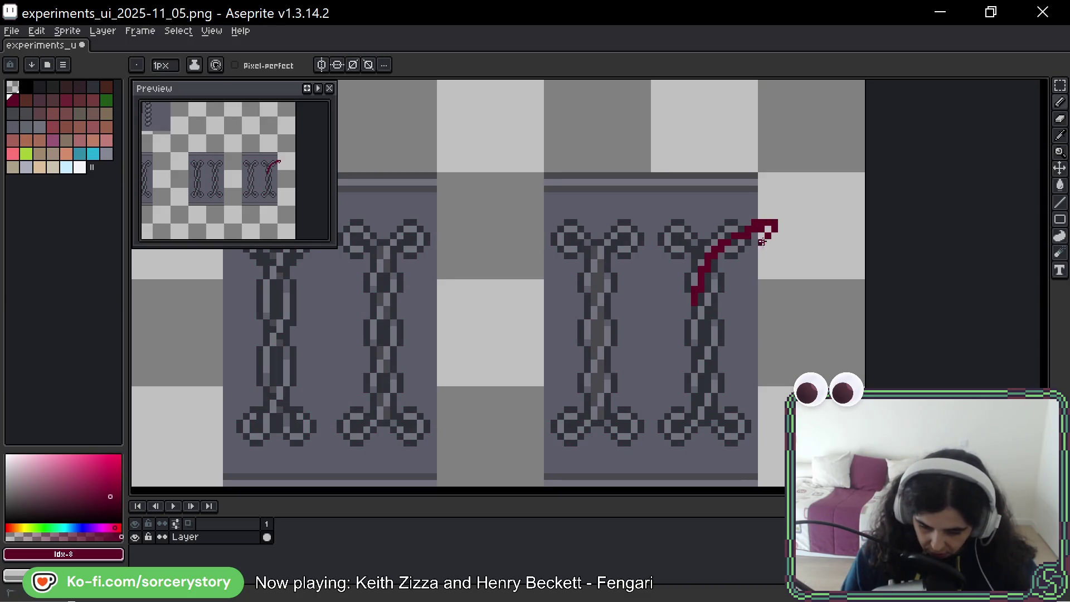
pyautogui.moveTo(723, 285); pyautogui.dragTo(666, 222)
pyautogui.moveTo(706, 340); pyautogui.dragTo(666, 436)
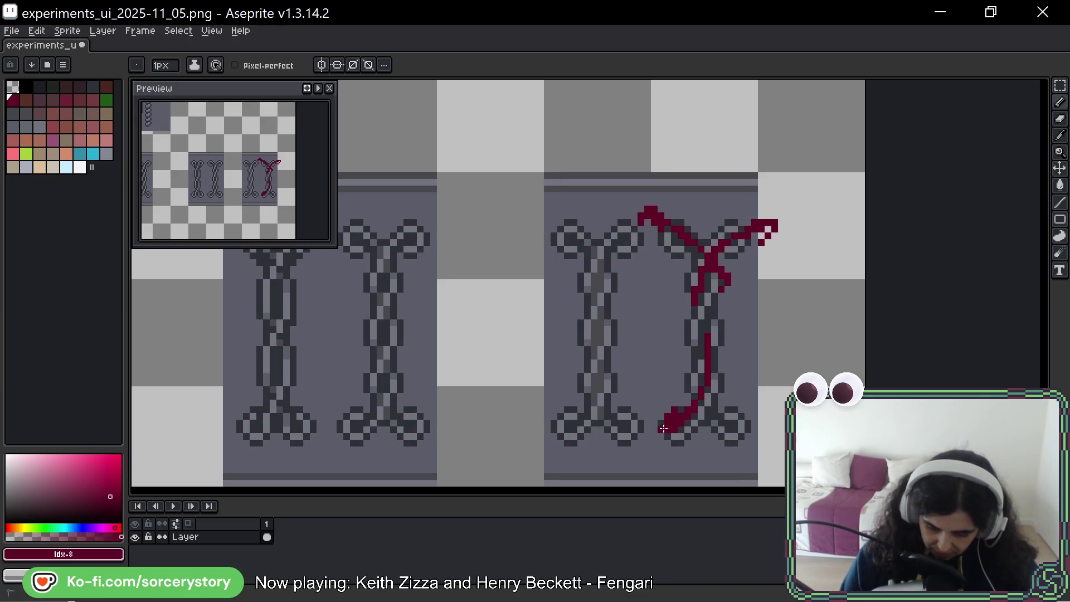
pyautogui.moveTo(709, 380); pyautogui.dragTo(763, 414)
pyautogui.hotkey('ctrl', 'z')
pyautogui.hotkey('ctrl', 'z')
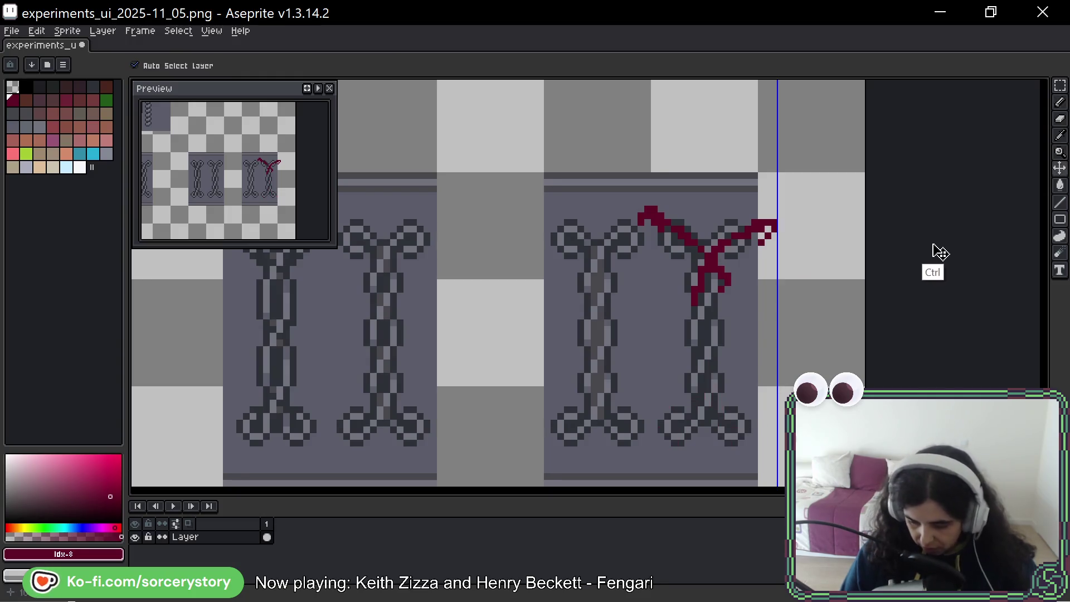
pyautogui.hotkey('ctrl', 'z')
pyautogui.hotkey('ctrl', 'z')
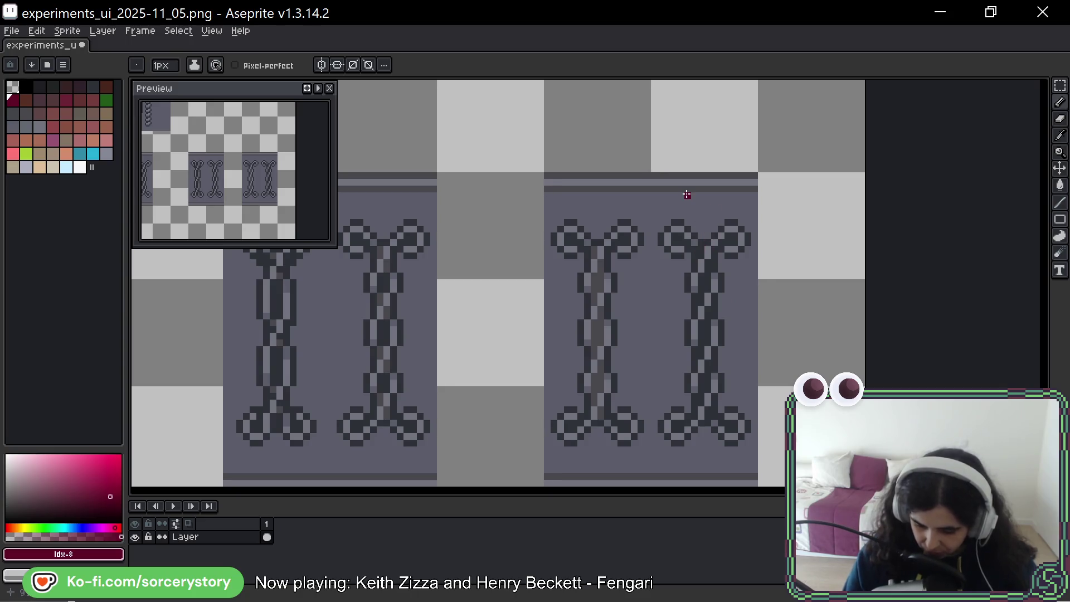
# Draw and undo a red line down the right chain, then bring the right chain tile into view.
pyautogui.moveTo(701, 257); pyautogui.dragTo(710, 432)
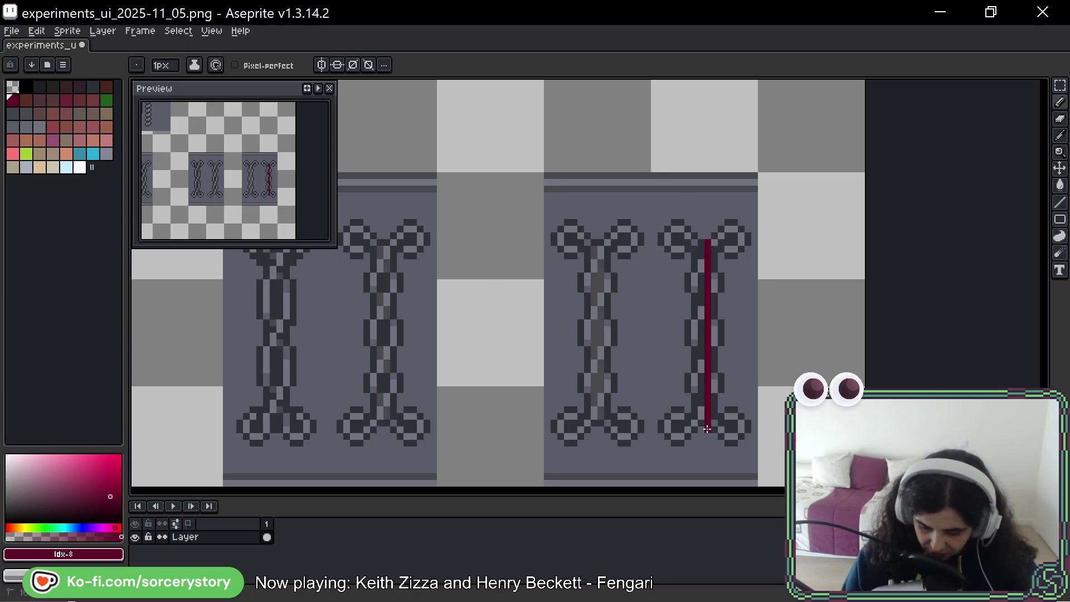
pyautogui.hotkey('ctrl', 'z')
pyautogui.press('b')
pyautogui.scroll(-1, 715, 367)
pyautogui.scroll(2, 925, 179)
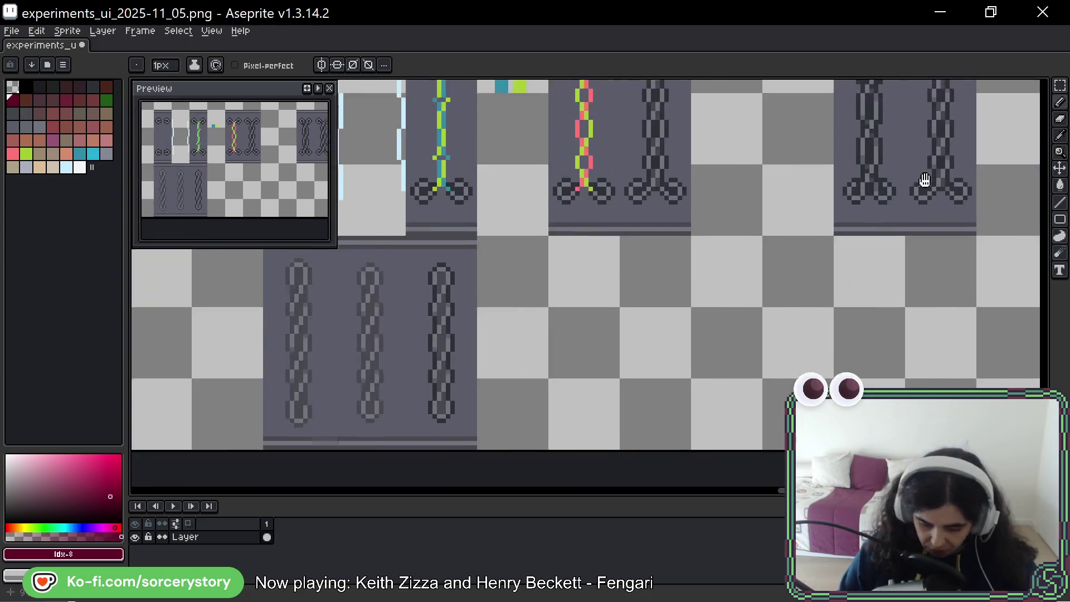
pyautogui.scroll(1, 560, 198)
pyautogui.scroll(1, 559, 198)
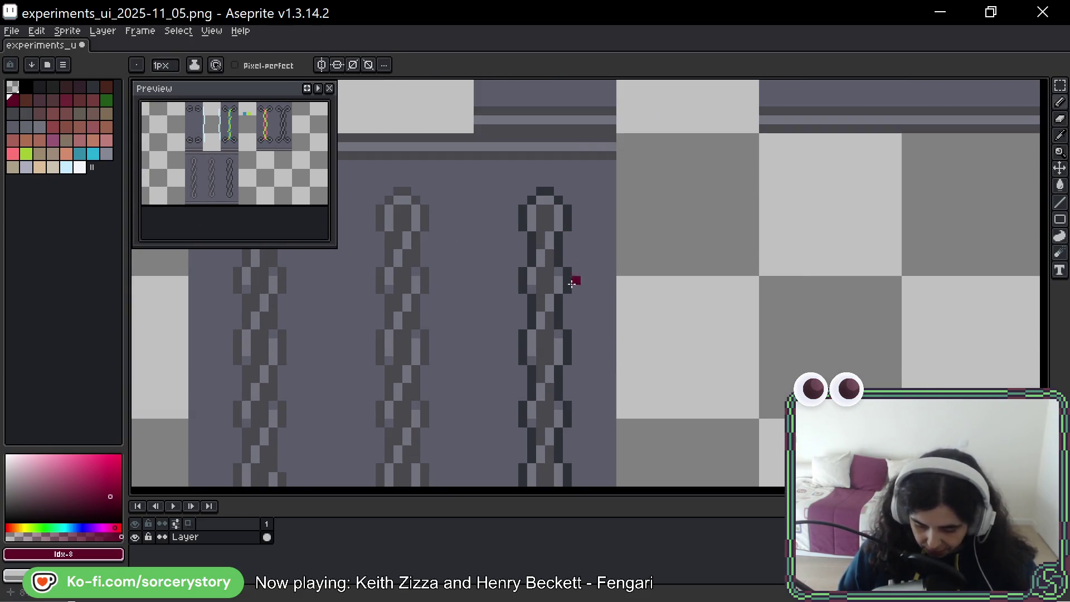
pyautogui.scroll(1, 574, 279)
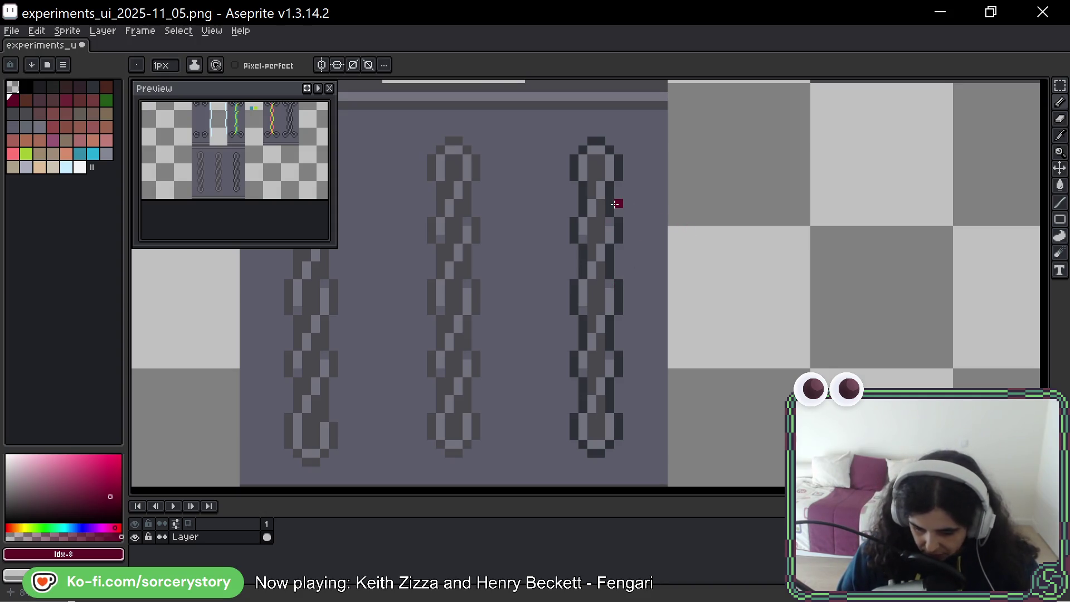
pyautogui.moveTo(619, 184); pyautogui.dragTo(762, 177)
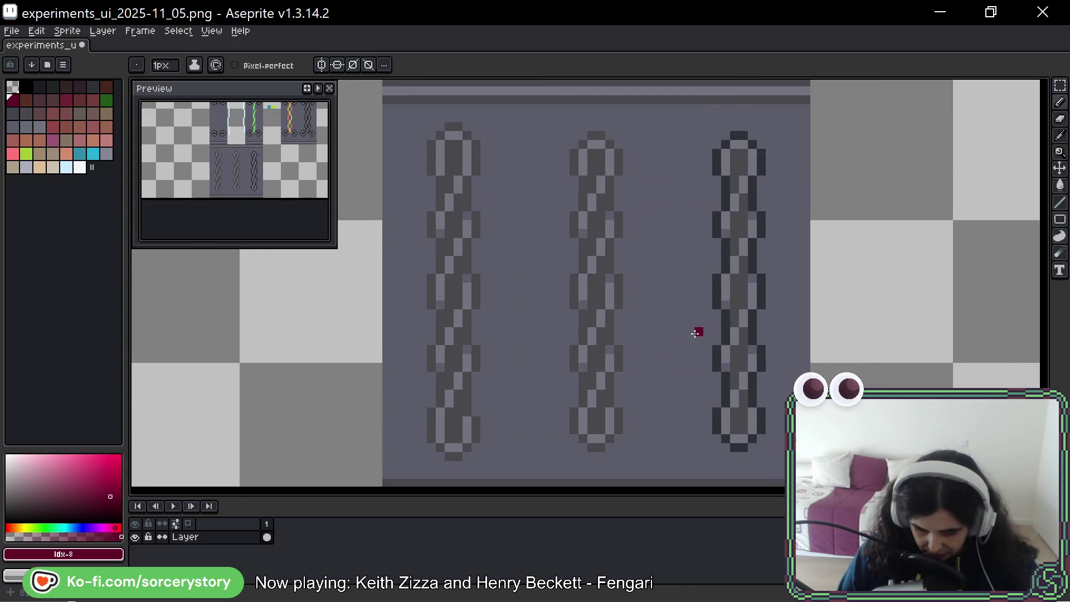
pyautogui.scroll(-2, 697, 332)
pyautogui.scroll(-2, 718, 314)
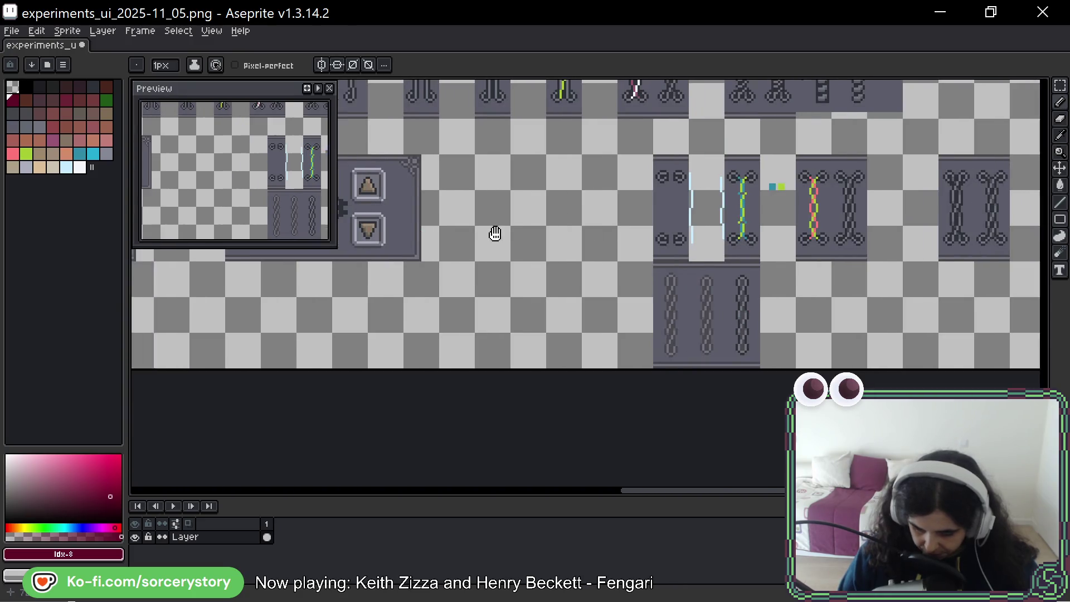
# Marquee-select one straight chain tile and place a Ctrl-dragged copy onto the arrow-button panel.
pyautogui.moveTo(490, 232); pyautogui.dragTo(688, 231)
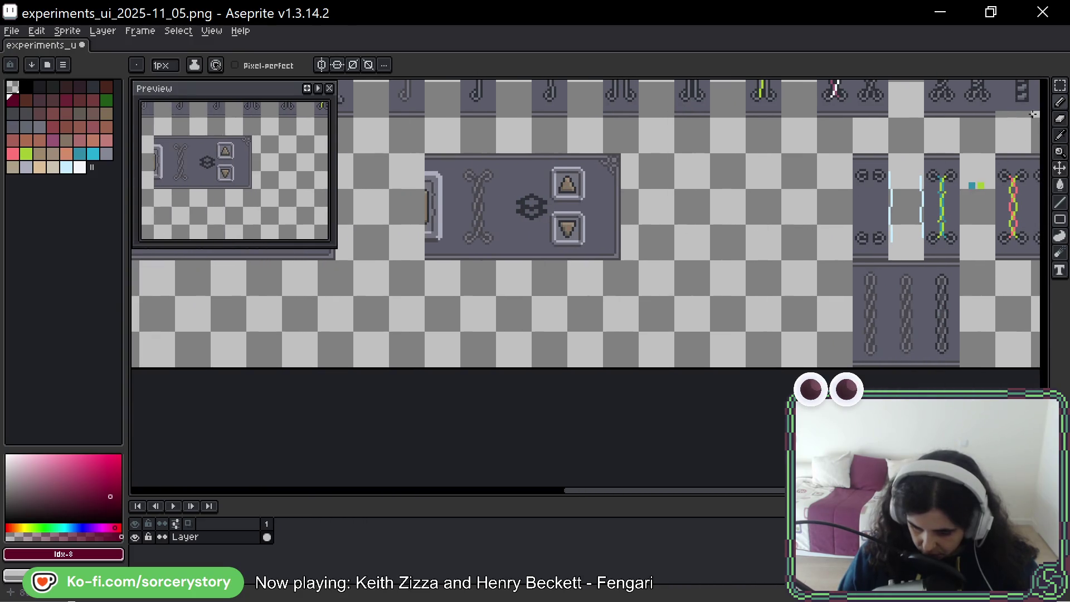
pyautogui.click(1060, 86)
pyautogui.moveTo(888, 261); pyautogui.dragTo(926, 365)
pyautogui.keyDown('ctrl'); pyautogui.moveTo(908, 309); pyautogui.dragTo(481, 209); pyautogui.keyUp('ctrl')
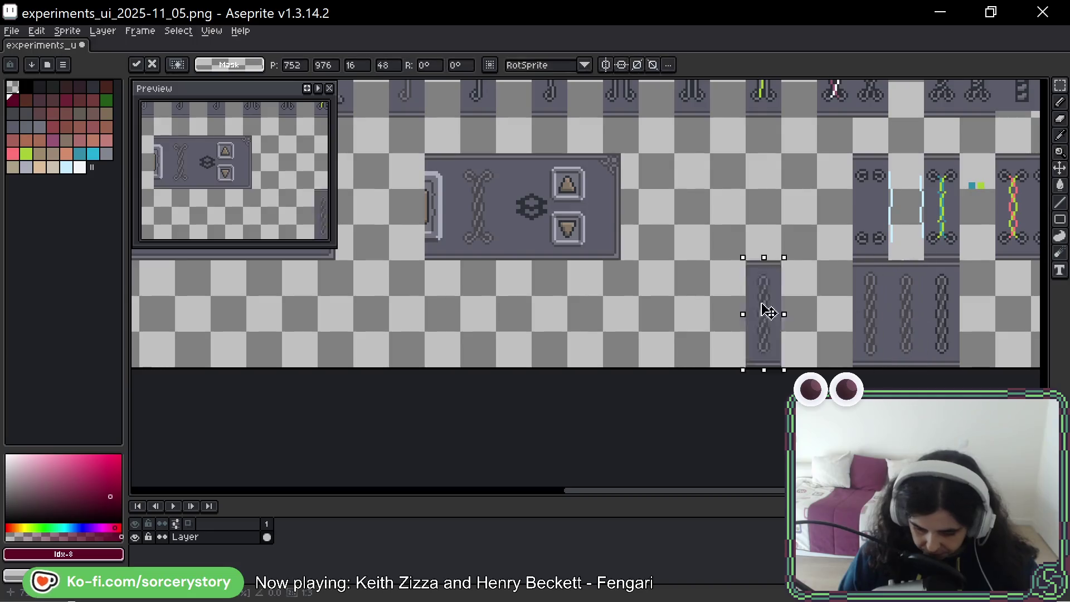
pyautogui.click(520, 266)
pyautogui.scroll(-1, 553, 290)
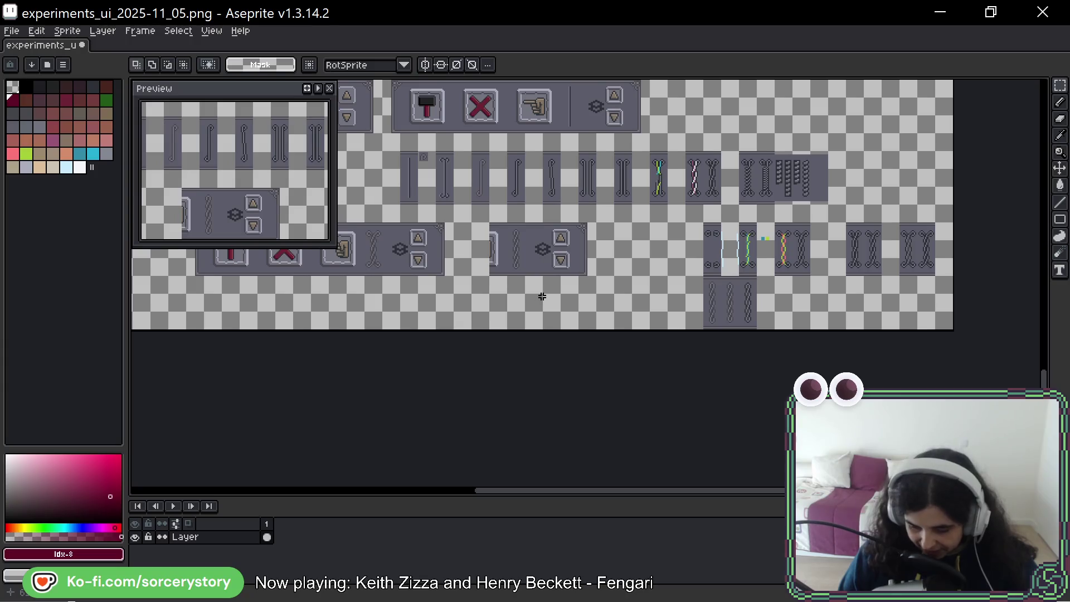
pyautogui.scroll(1, 520, 231)
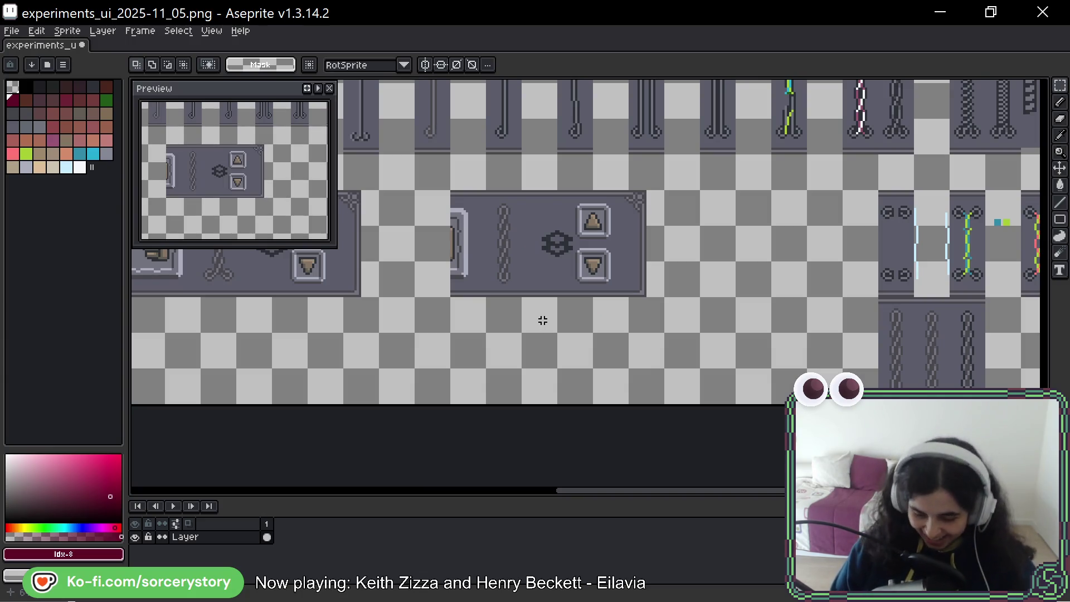
# Bring the lower row of panels into view and switch to the Magic Wand.
pyautogui.moveTo(634, 223); pyautogui.dragTo(662, 230)
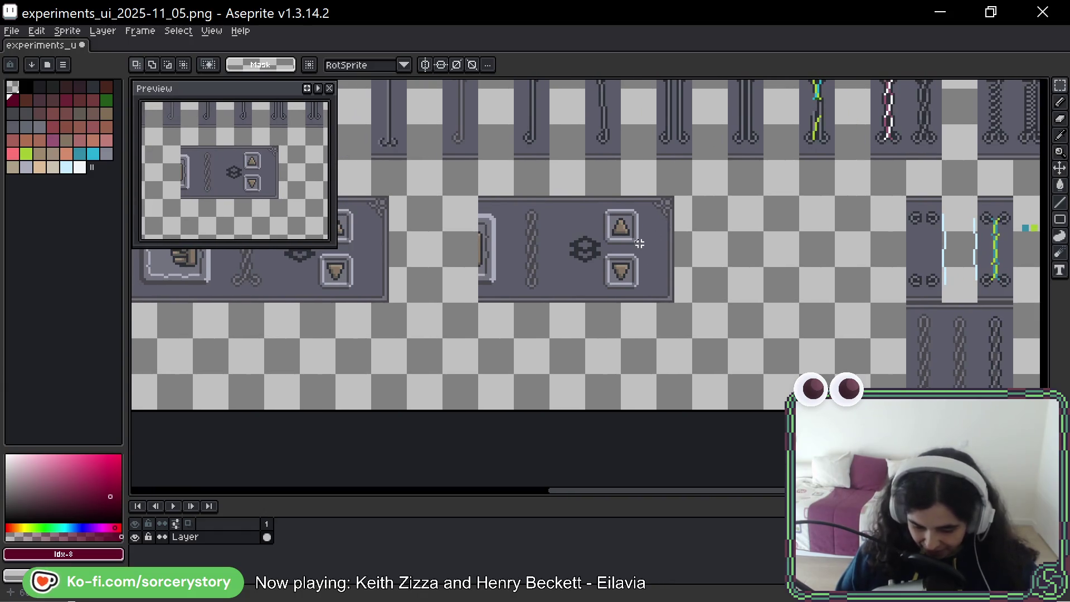
pyautogui.press('b')
pyautogui.scroll(1, 543, 246)
pyautogui.scroll(1, 544, 247)
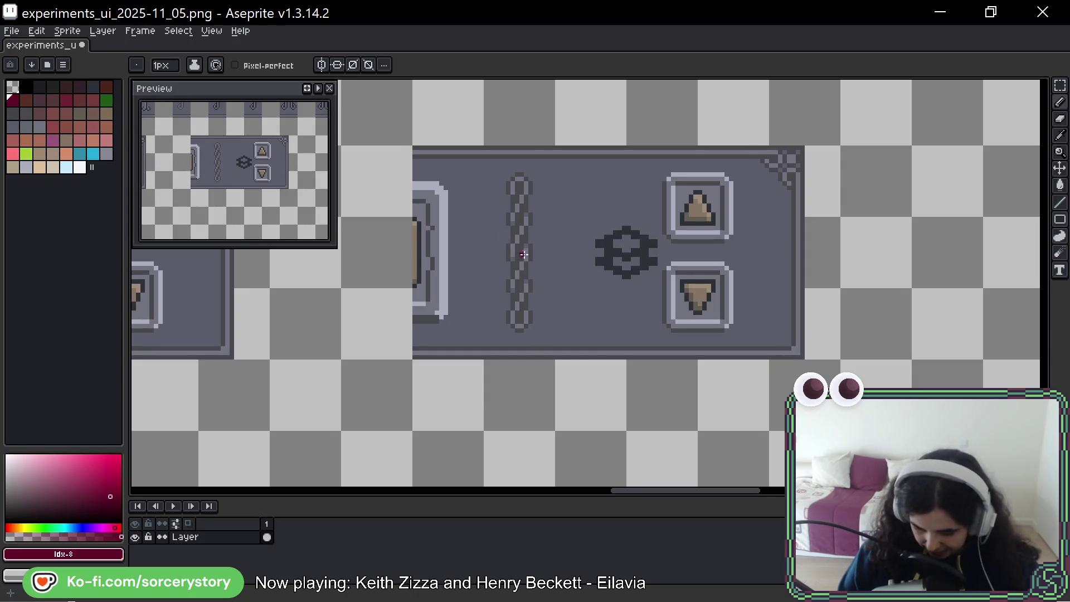
pyautogui.scroll(-3, 524, 255)
pyautogui.moveTo(612, 233); pyautogui.dragTo(616, 301)
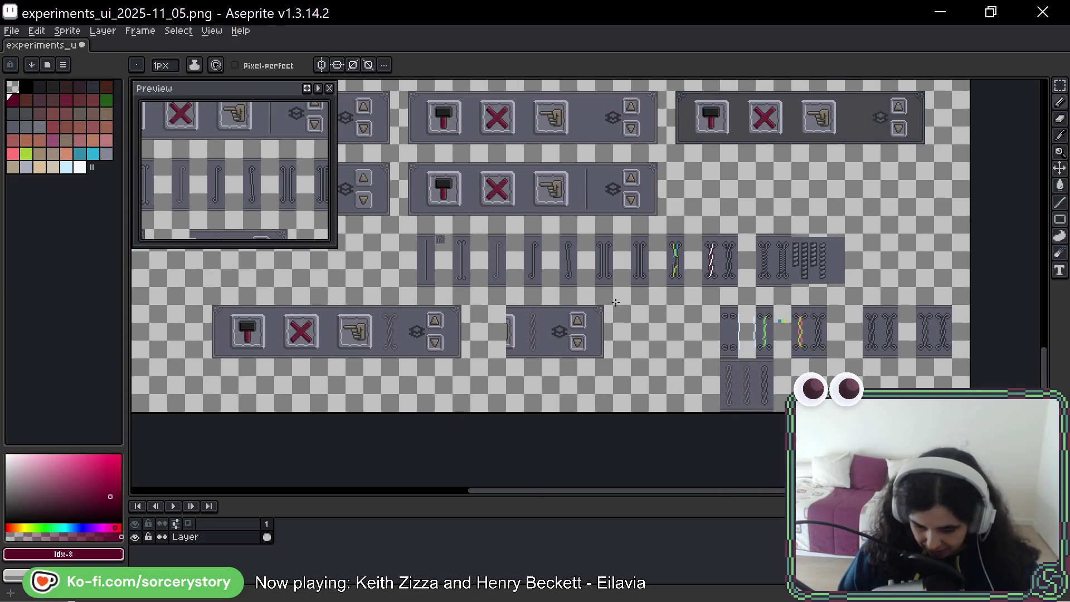
pyautogui.scroll(1, 599, 337)
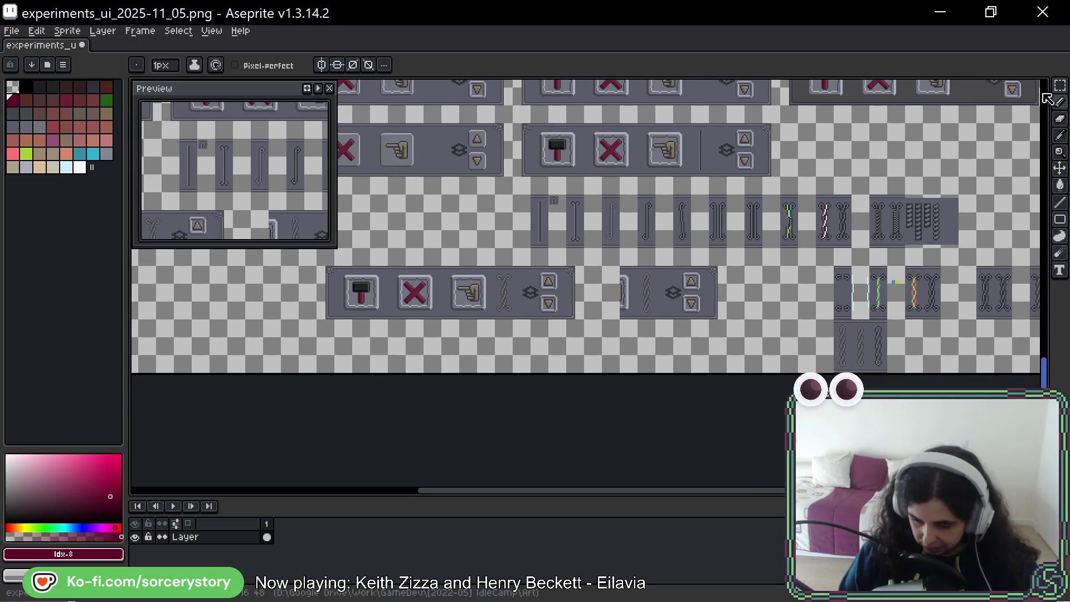
pyautogui.press('w')
pyautogui.scroll(2, 625, 309)
# Select the chain piece in the right panel, drag it toward the left panel and cancel the move.
pyautogui.click(625, 309)
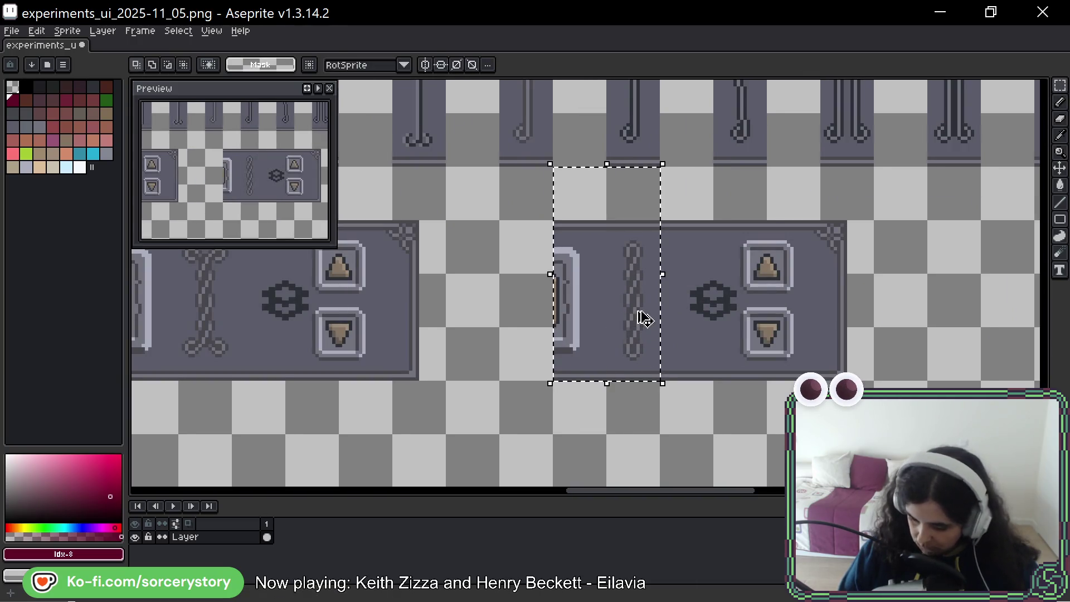
pyautogui.moveTo(641, 315); pyautogui.dragTo(331, 334)
pyautogui.press('Escape')
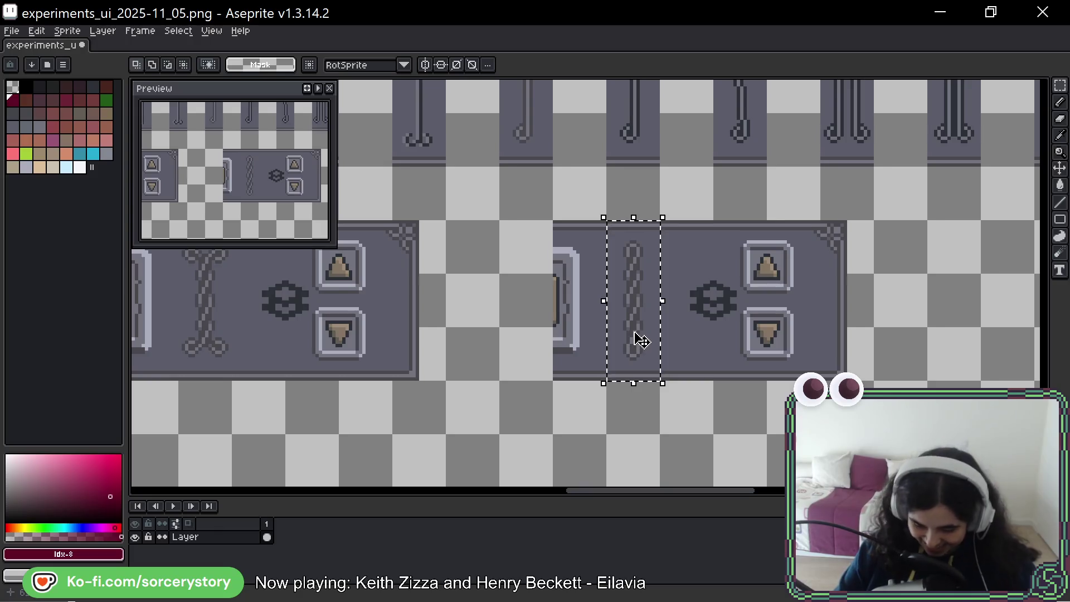
pyautogui.hscroll(-3, 638, 344)
# Move the rope chain into the icon button panel beside the hand button and commit it.
pyautogui.click(821, 292)
pyautogui.moveTo(820, 292)
pyautogui.mouseDown()
pyautogui.moveTo(407, 298)
pyautogui.moveTo(630, 313)
pyautogui.mouseUp()
pyautogui.hotkey('ctrl', 'd')
pyautogui.scroll(-3, 463, 304)
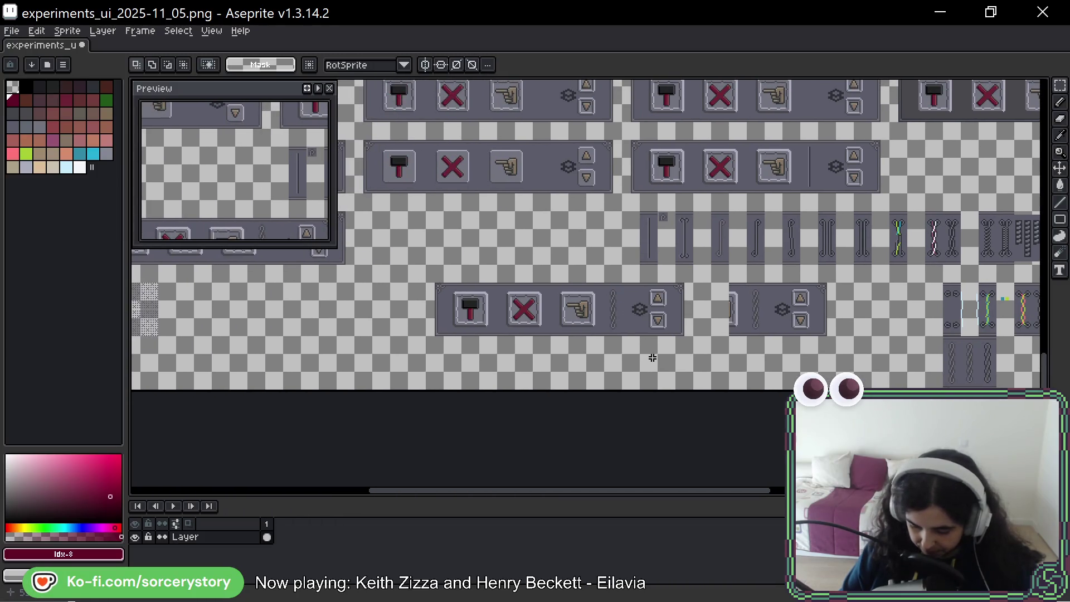
pyautogui.scroll(3, 614, 301)
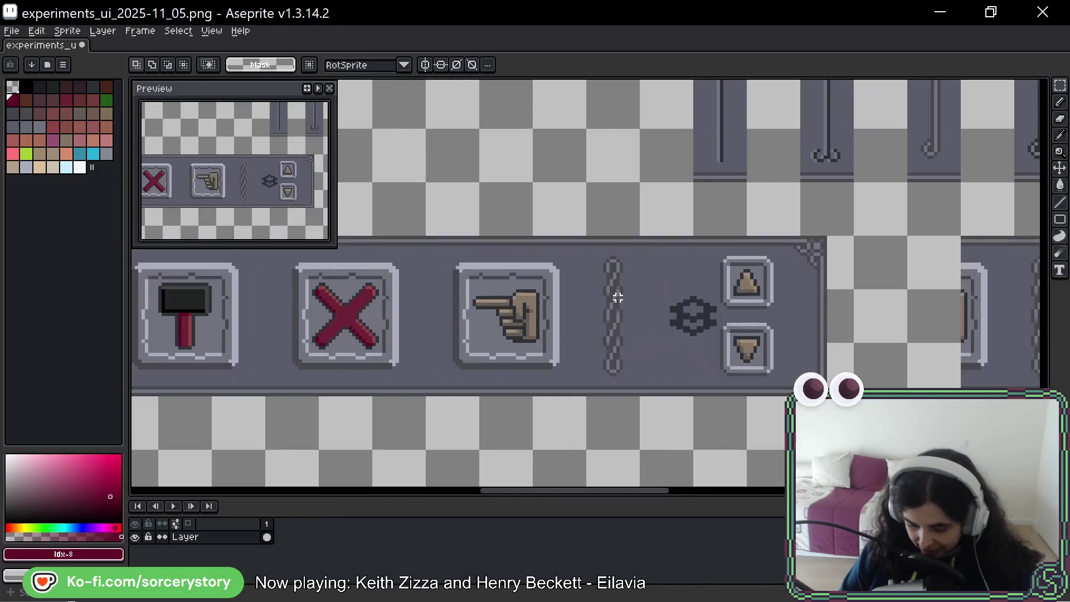
# Marquee-select the rope chain in the button panel and pan across the panel's ends.
pyautogui.moveTo(586, 235); pyautogui.dragTo(641, 396)
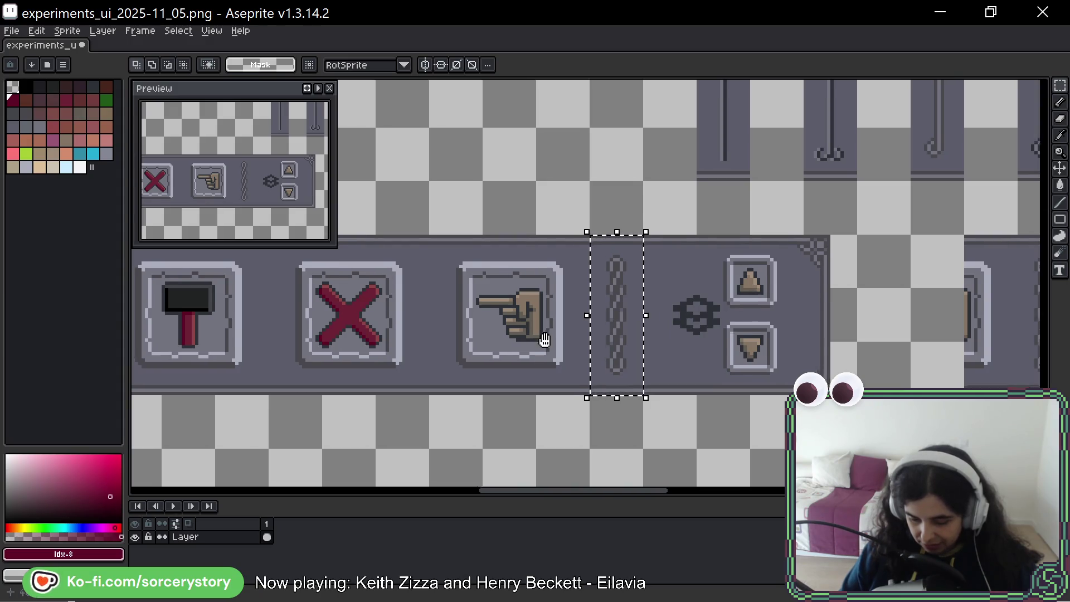
pyautogui.moveTo(545, 340); pyautogui.dragTo(711, 319)
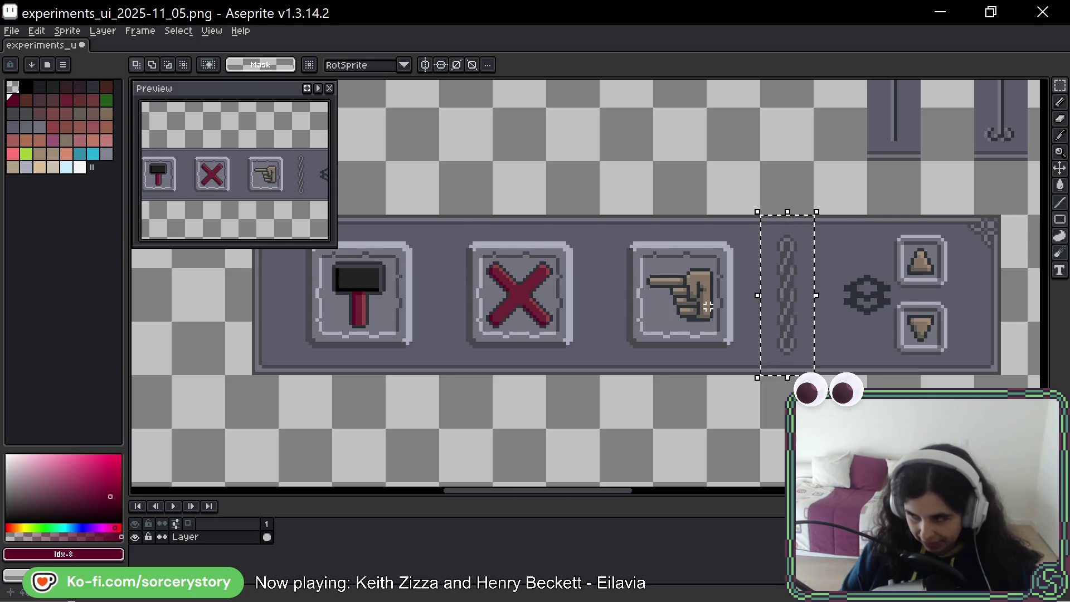
pyautogui.moveTo(966, 276); pyautogui.dragTo(775, 245)
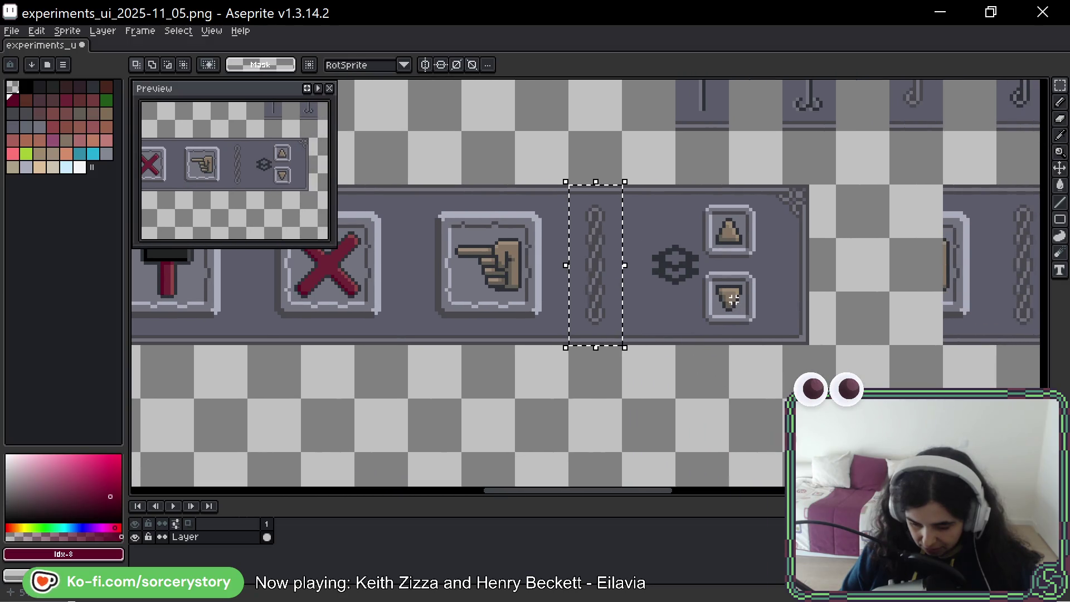
pyautogui.hscroll(3, 729, 298)
pyautogui.hscroll(3, 748, 306)
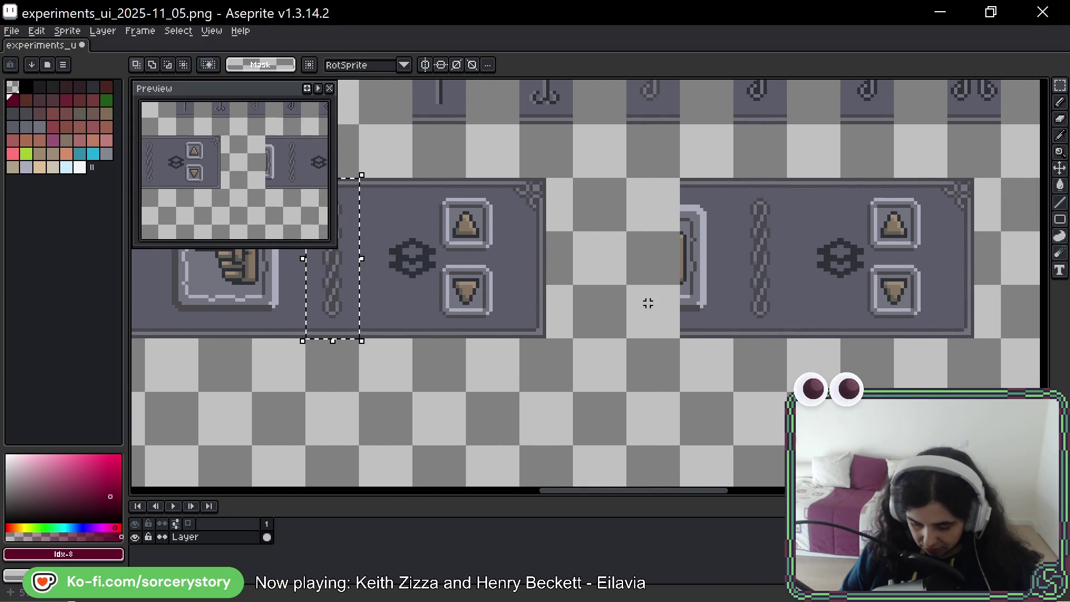
pyautogui.scroll(-2, 647, 302)
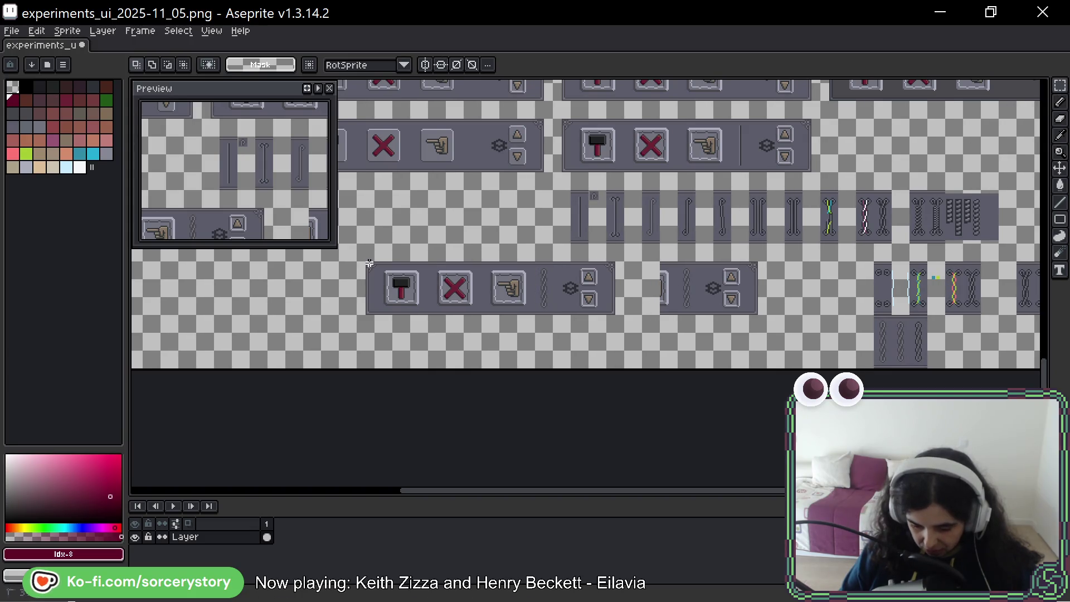
# Commit the moved panel pieces and delete a narrow strip along the panel's left edge to transparency.
pyautogui.moveTo(357, 262)
pyautogui.mouseDown()
pyautogui.moveTo(669, 328)
pyautogui.moveTo(760, 307)
pyautogui.moveTo(828, 312)
pyautogui.moveTo(831, 338)
pyautogui.mouseUp()
pyautogui.hotkey('ctrl', 'd')
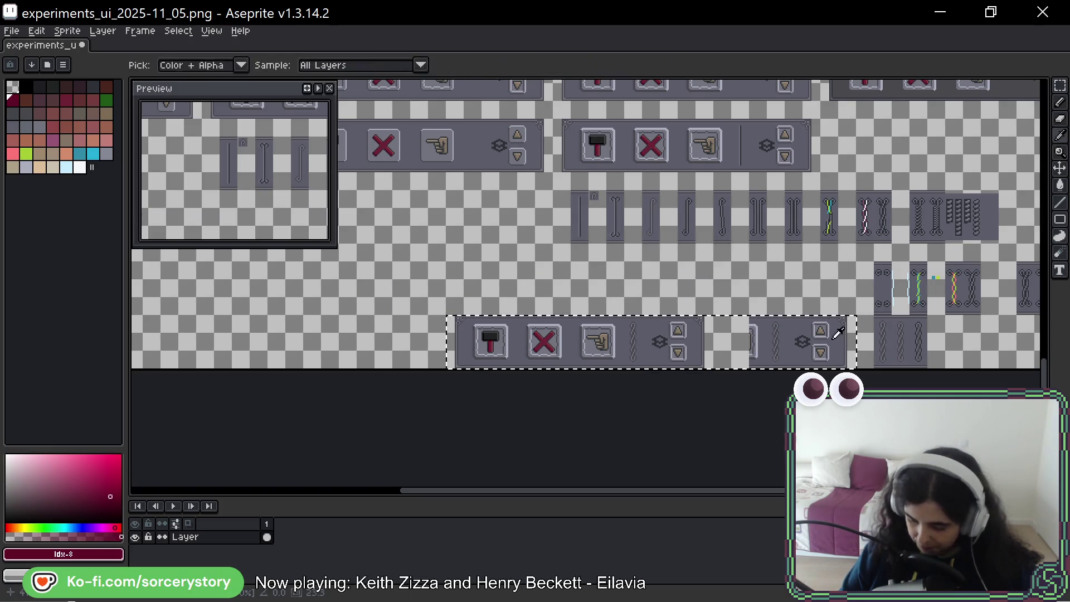
pyautogui.scroll(1, 830, 338)
pyautogui.scroll(1, 830, 337)
pyautogui.scroll(1, 854, 330)
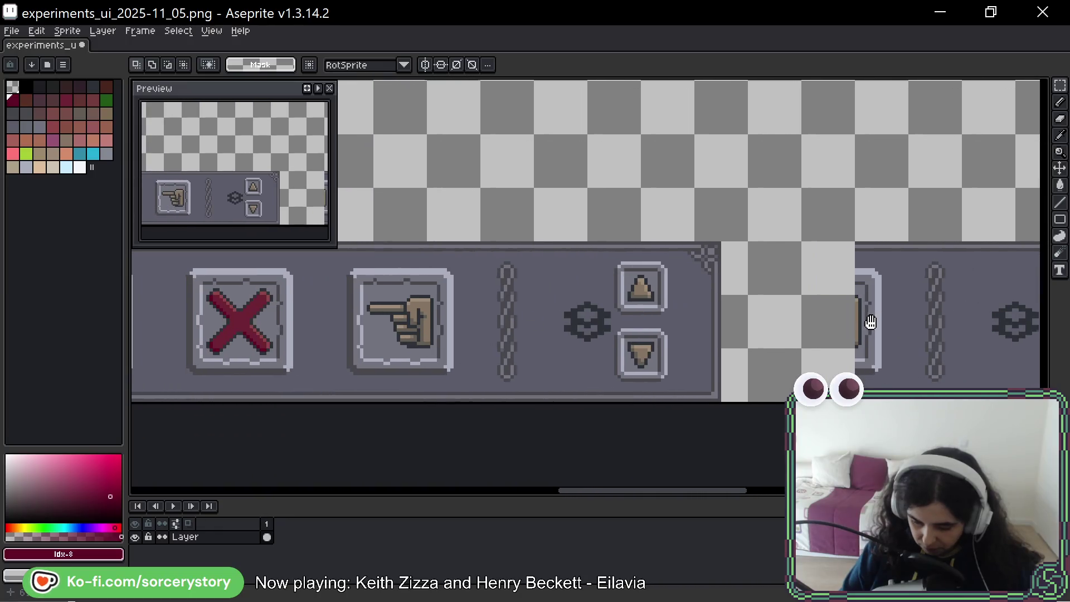
pyautogui.hscroll(-1, 872, 322)
pyautogui.hscroll(-3, 759, 318)
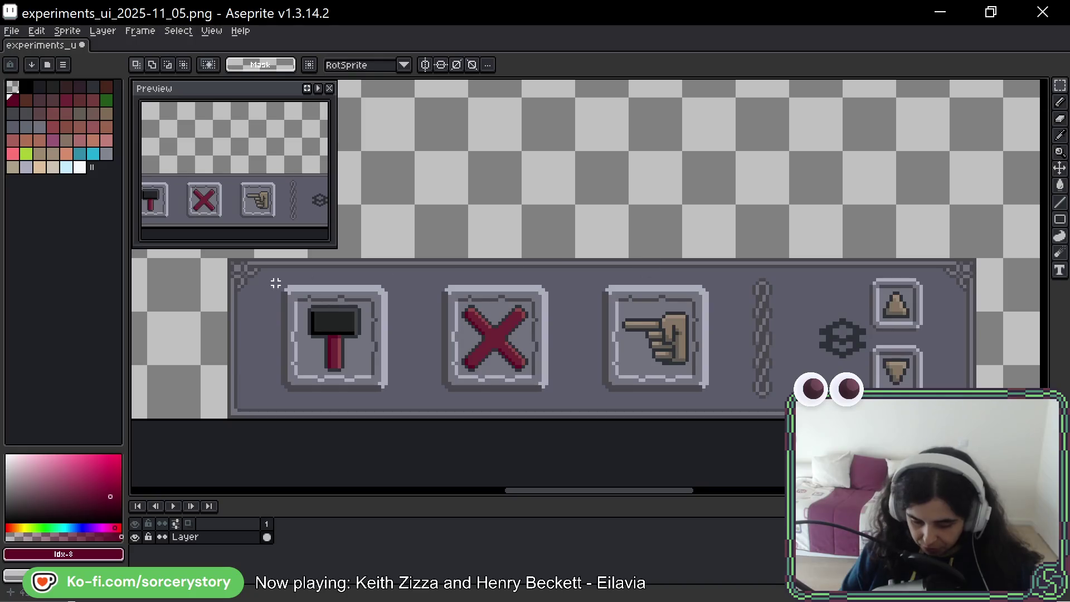
pyautogui.moveTo(203, 260); pyautogui.dragTo(246, 393)
pyautogui.press('Delete')
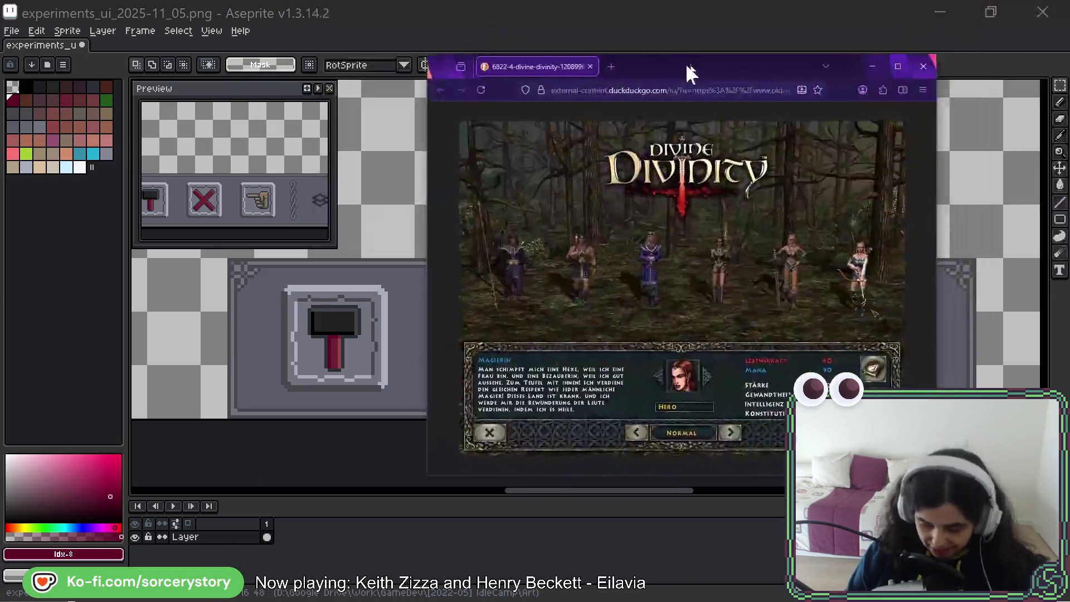
pyautogui.moveTo(686, 63); pyautogui.dragTo(594, 77)
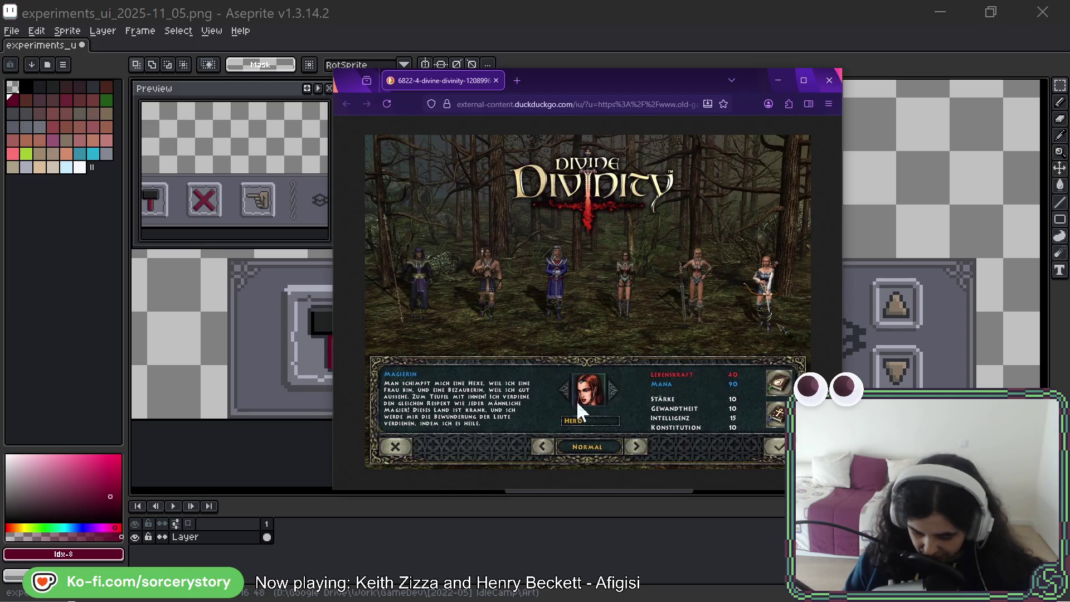
pyautogui.moveTo(649, 81); pyautogui.dragTo(649, 1)
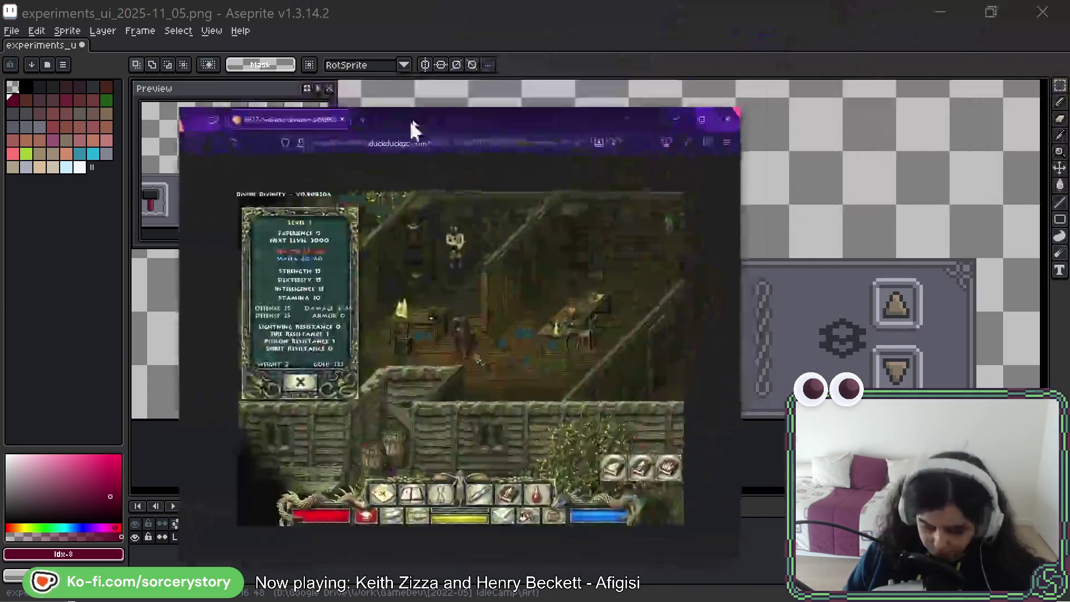
pyautogui.moveTo(411, 120); pyautogui.dragTo(552, 84)
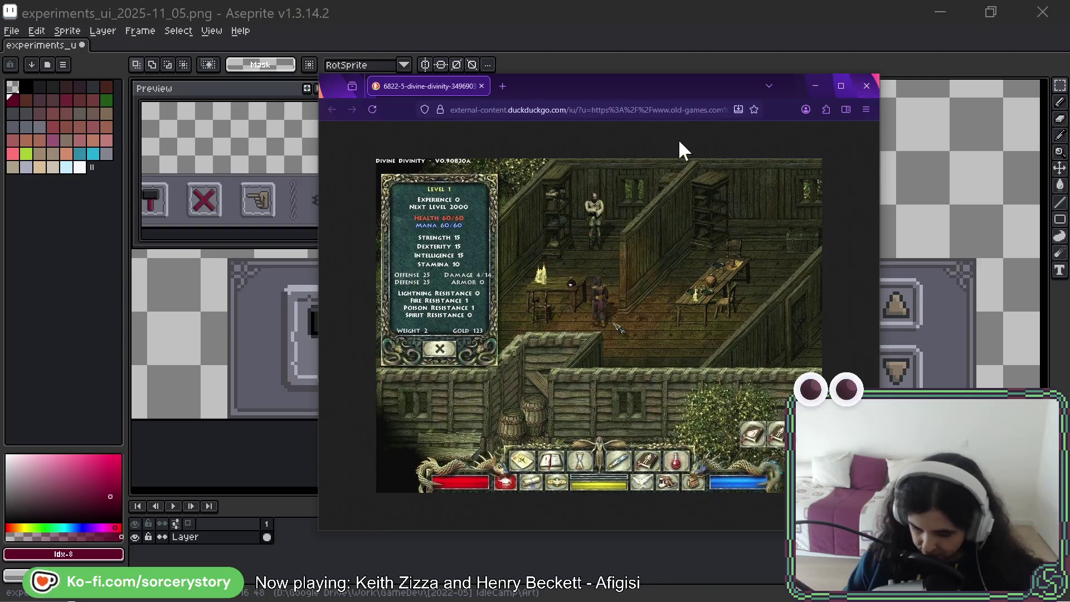
pyautogui.hotkey('ctrl', 'w')
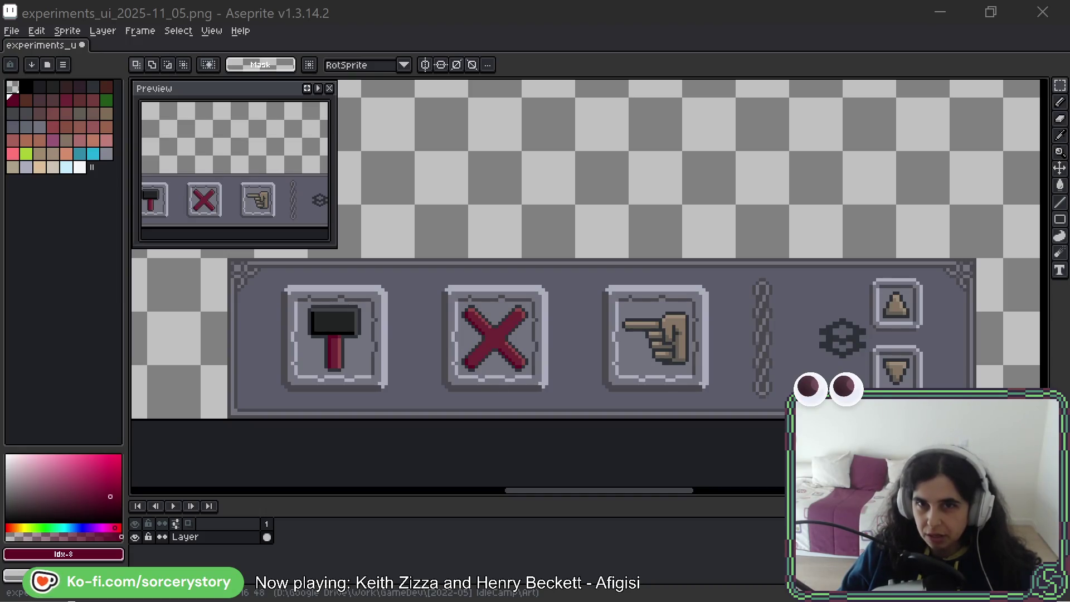
# Bring up the BeeRef board and pan from the cave scene to the hero portrait and character stats.
pyautogui.hotkey('alt', 'Tab')
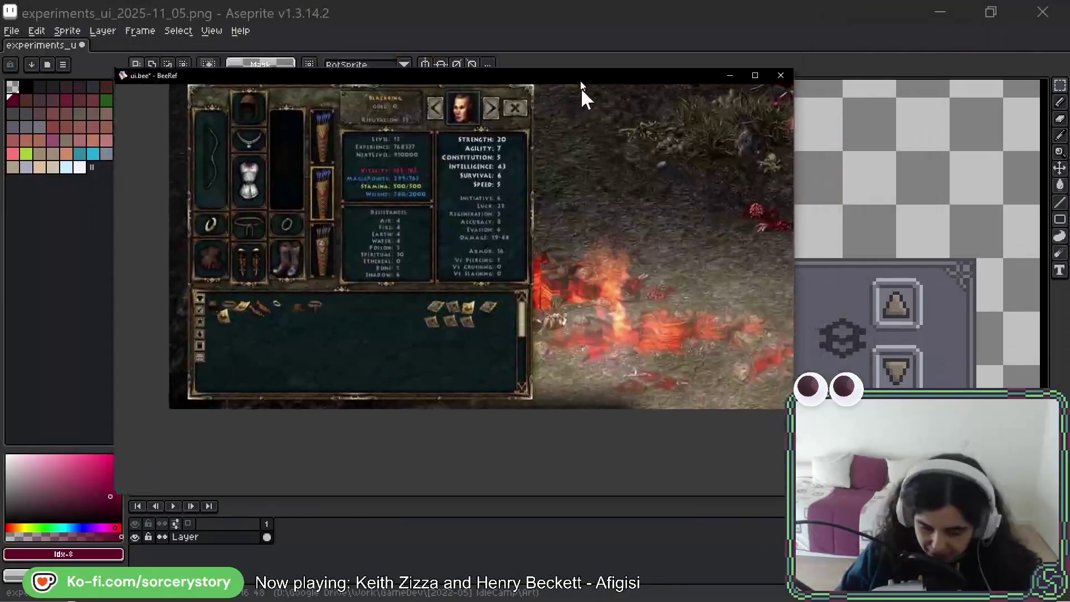
pyautogui.scroll(2, 478, 246)
pyautogui.scroll(2, 410, 282)
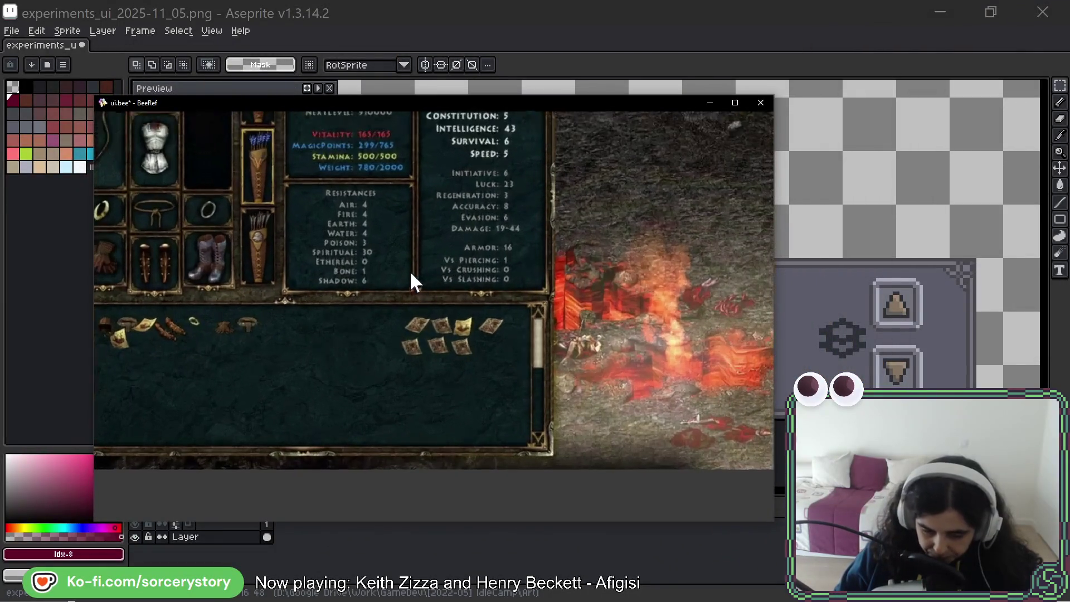
pyautogui.scroll(2, 424, 287)
pyautogui.scroll(2, 426, 288)
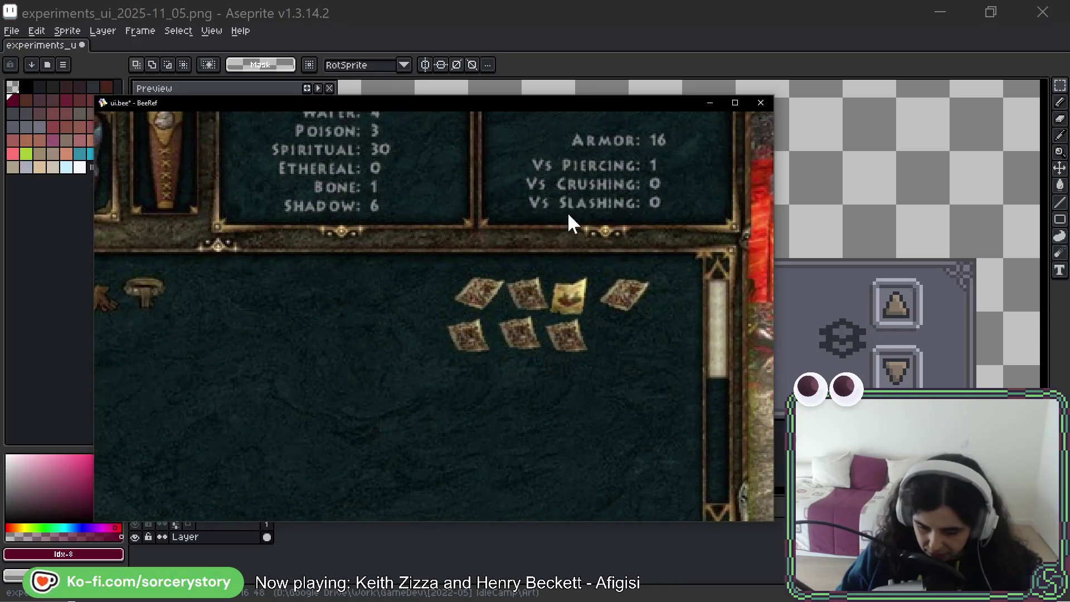
pyautogui.hscroll(3, 577, 234)
pyautogui.scroll(-2, 561, 239)
pyautogui.scroll(-2, 574, 307)
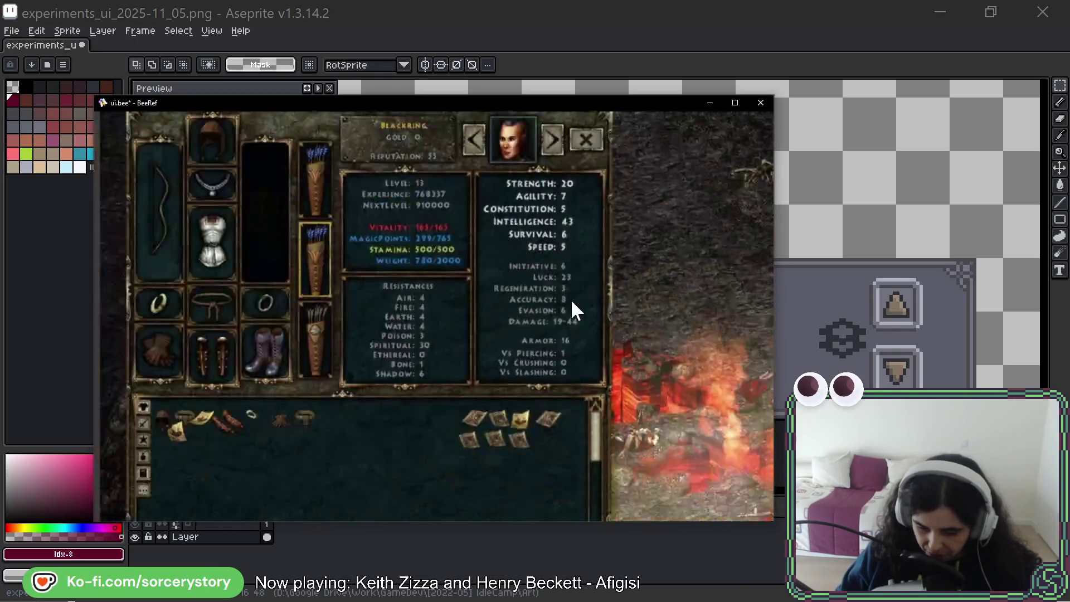
pyautogui.moveTo(583, 301); pyautogui.dragTo(581, 381)
pyautogui.scroll(-2, 543, 235)
pyautogui.scroll(-2, 497, 374)
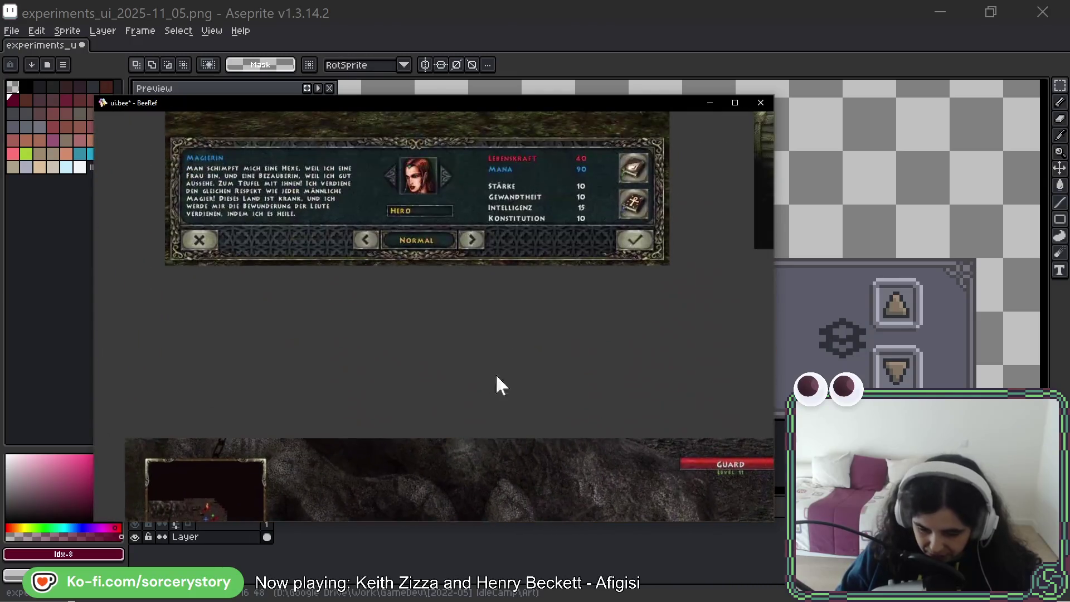
pyautogui.scroll(2, 390, 312)
pyautogui.scroll(2, 536, 283)
pyautogui.scroll(2, 529, 324)
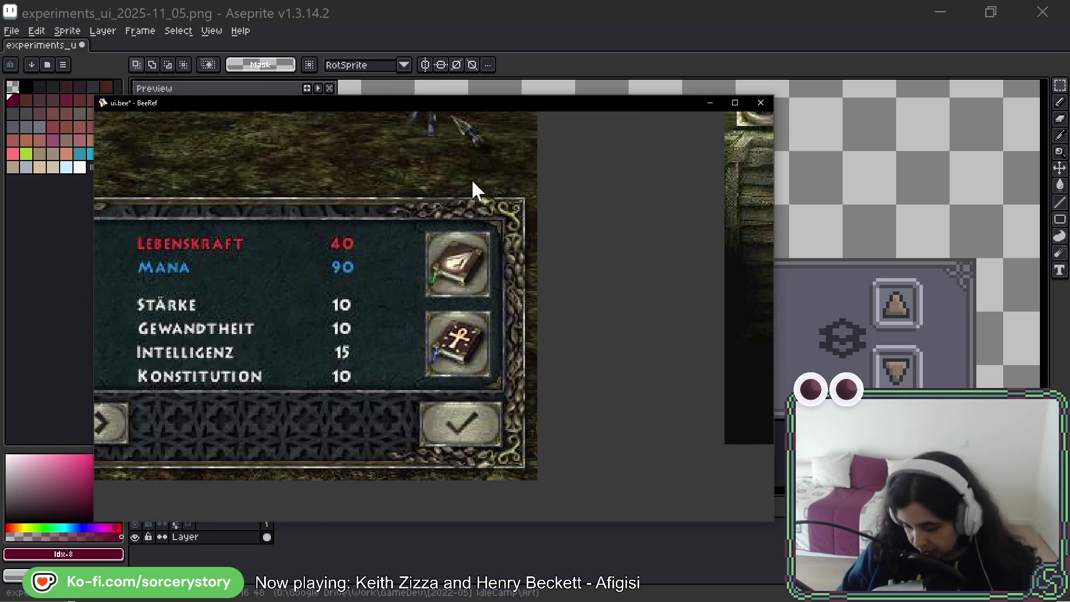
pyautogui.moveTo(325, 258); pyautogui.dragTo(564, 268)
pyautogui.hscroll(-5, 564, 267)
pyautogui.hscroll(-2, 436, 267)
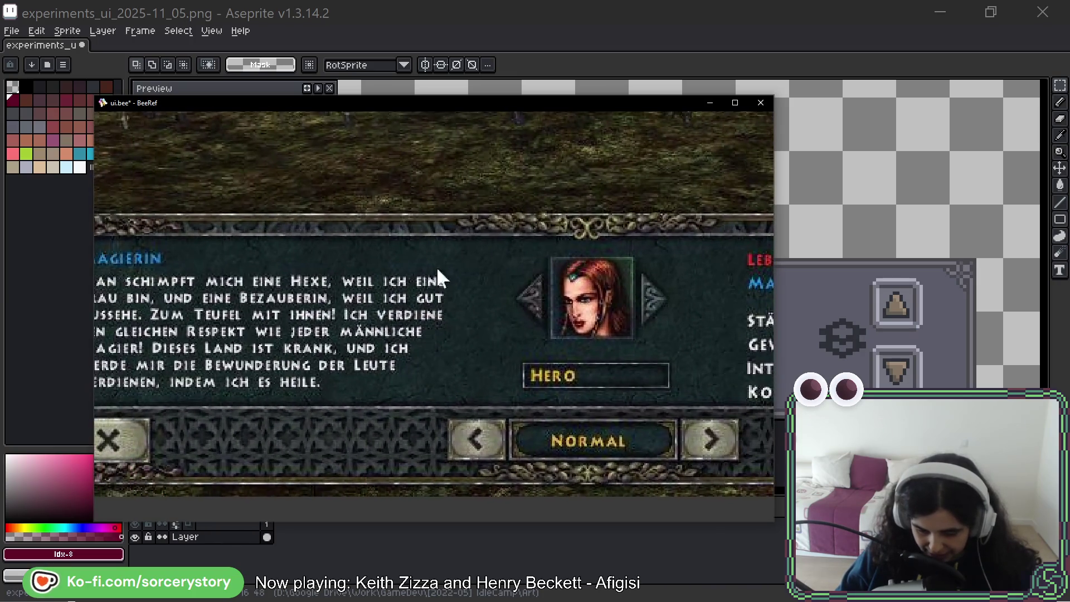
pyautogui.hscroll(-2, 483, 275)
pyautogui.scroll(-3, 470, 346)
pyautogui.scroll(-2, 427, 210)
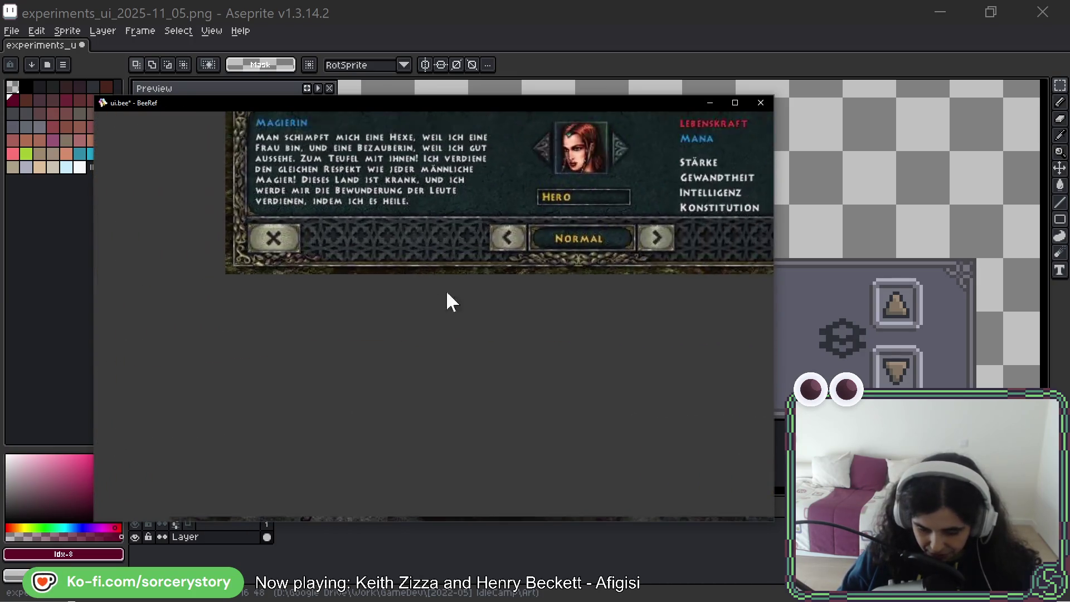
pyautogui.scroll(-3, 446, 290)
pyautogui.moveTo(385, 378); pyautogui.dragTo(421, 137)
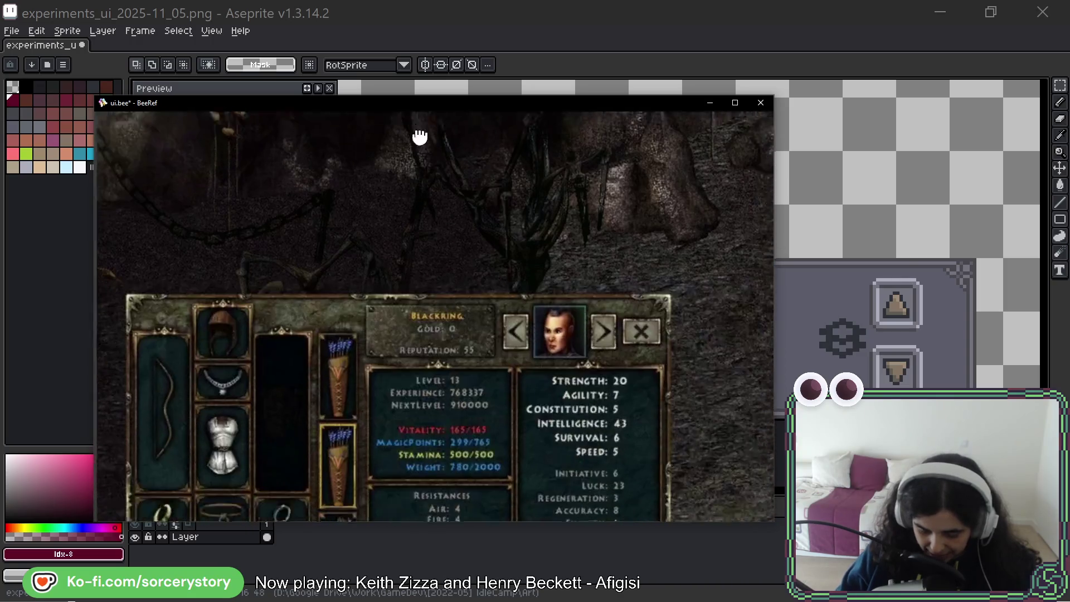
pyautogui.scroll(-1, 466, 366)
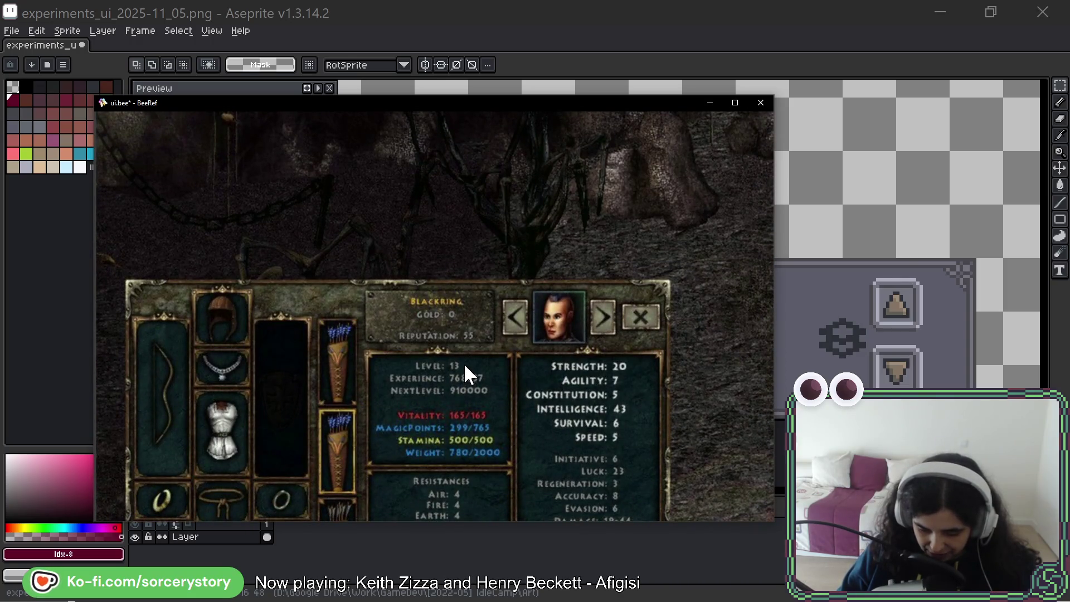
pyautogui.moveTo(464, 366)
pyautogui.mouseDown()
pyautogui.moveTo(473, 253)
pyautogui.moveTo(540, 162)
pyautogui.moveTo(454, 390)
pyautogui.mouseUp()
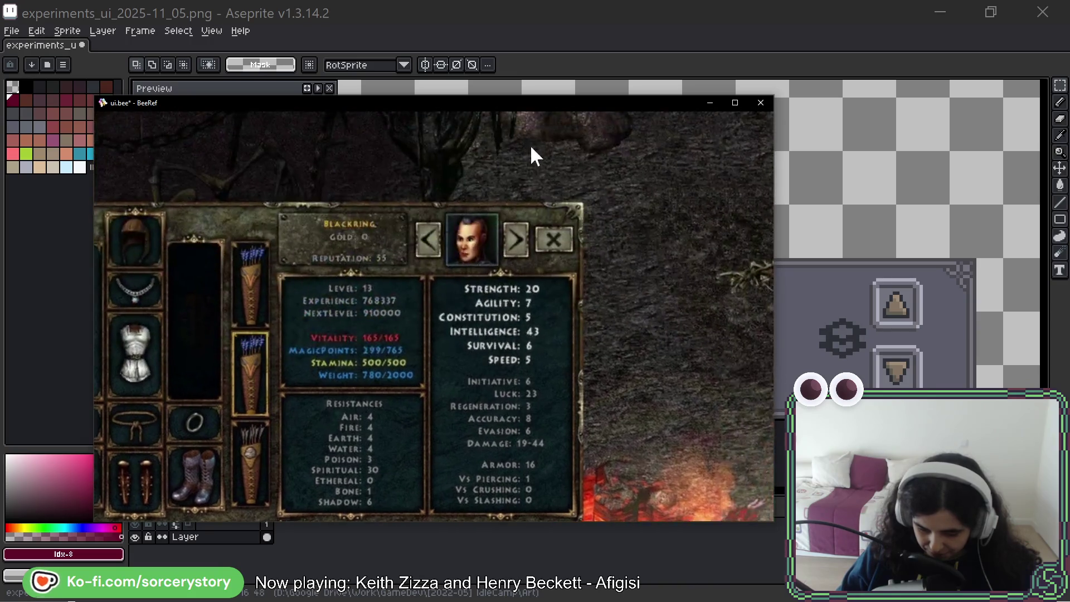
pyautogui.scroll(-5, 643, 237)
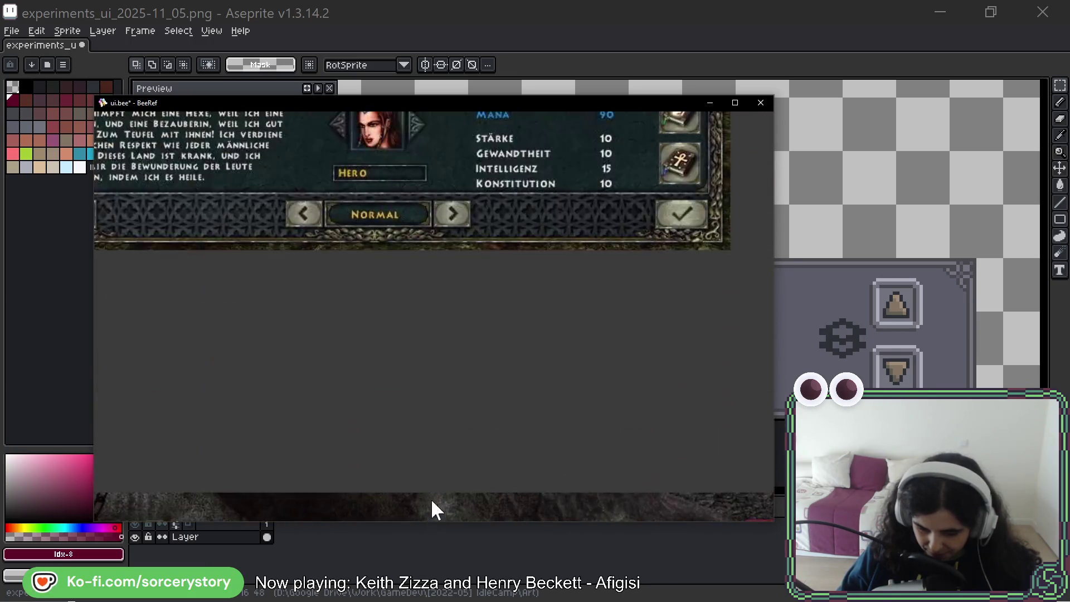
pyautogui.scroll(1, 561, 322)
pyautogui.scroll(-2, 548, 376)
pyautogui.scroll(-5, 489, 458)
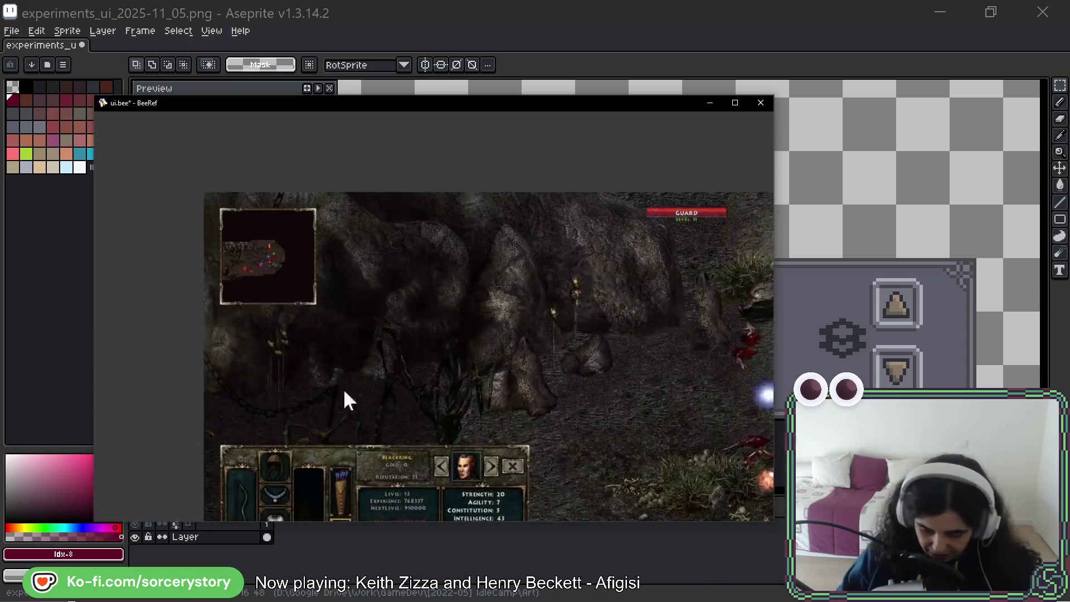
pyautogui.scroll(-4, 346, 401)
pyautogui.scroll(2, 306, 447)
pyautogui.scroll(-3, 410, 334)
pyautogui.scroll(2, 414, 364)
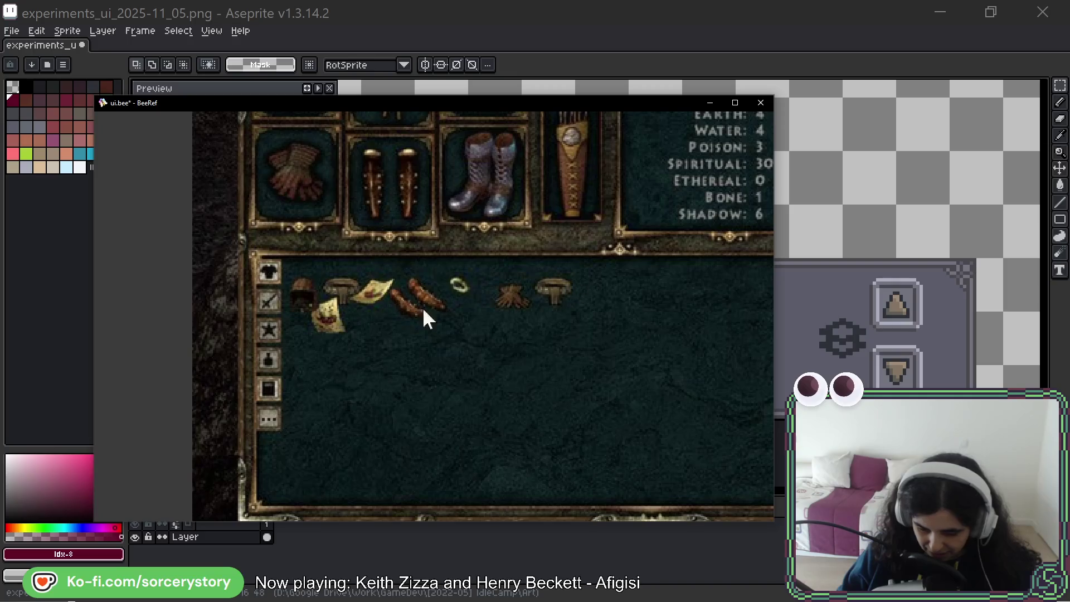
pyautogui.scroll(-3, 524, 351)
pyautogui.scroll(-2, 482, 349)
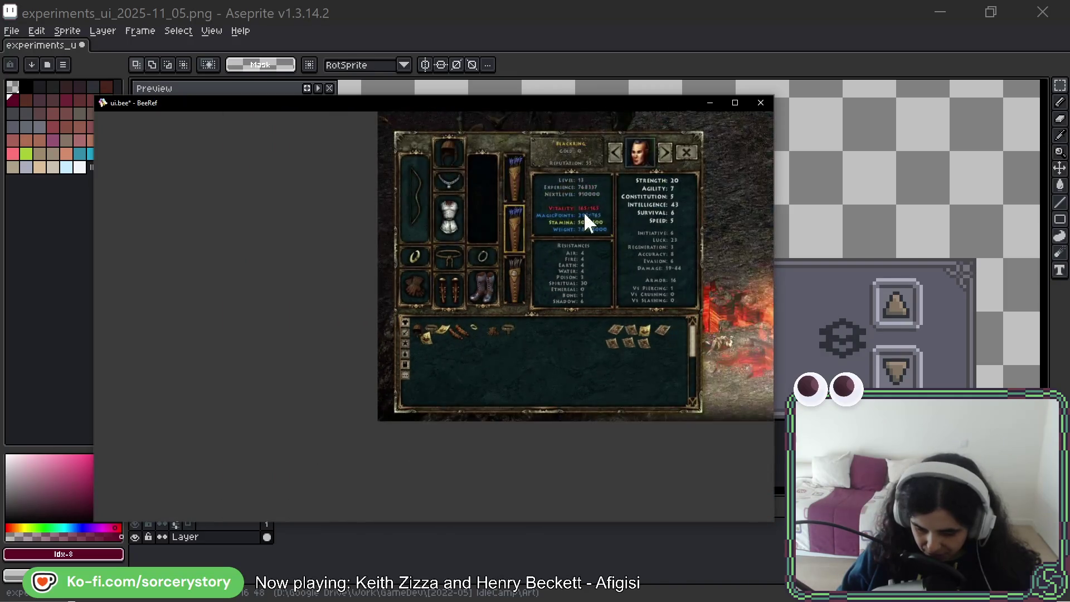
# Pan across the lava battle, character portraits and Divinity character-select references.
pyautogui.moveTo(584, 211); pyautogui.dragTo(393, 410)
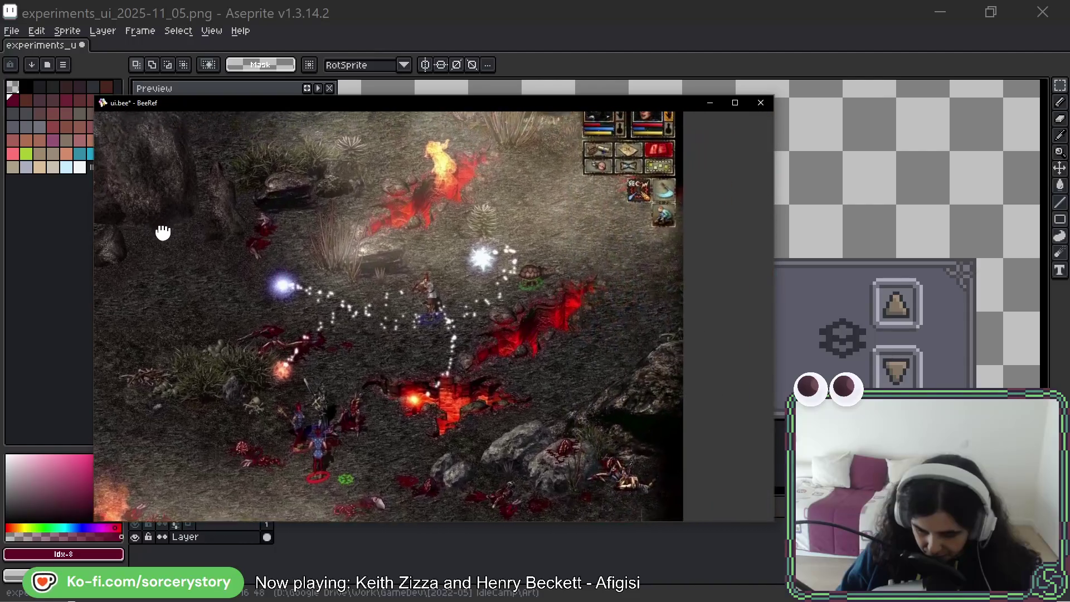
pyautogui.moveTo(633, 227); pyautogui.dragTo(140, 335)
pyautogui.scroll(3, 563, 206)
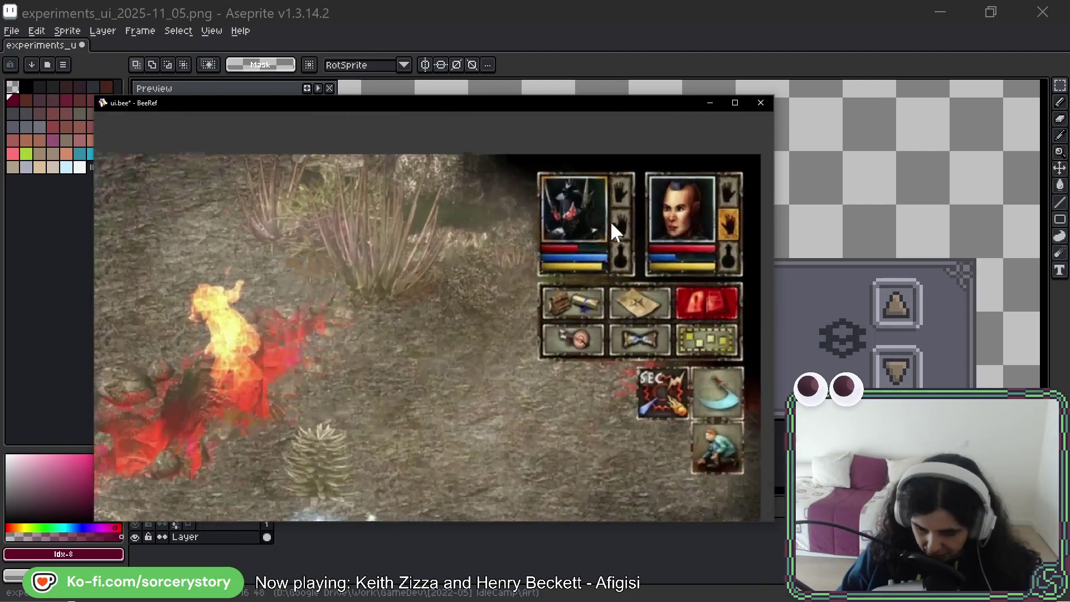
pyautogui.scroll(2, 611, 221)
pyautogui.moveTo(583, 339); pyautogui.dragTo(547, 338)
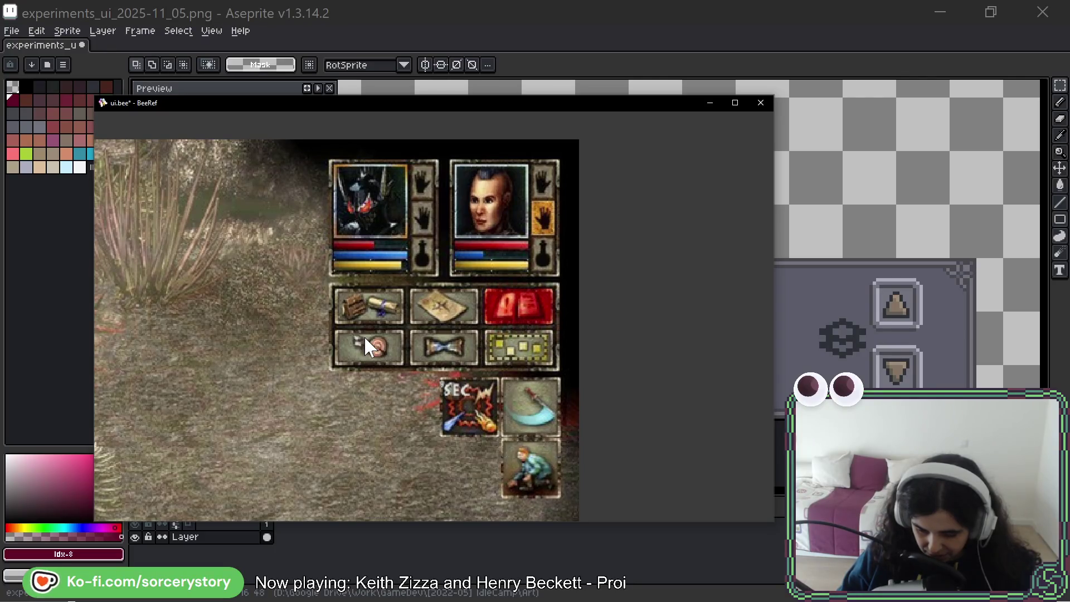
pyautogui.scroll(-3, 363, 335)
pyautogui.scroll(-2, 370, 321)
pyautogui.scroll(-2, 360, 307)
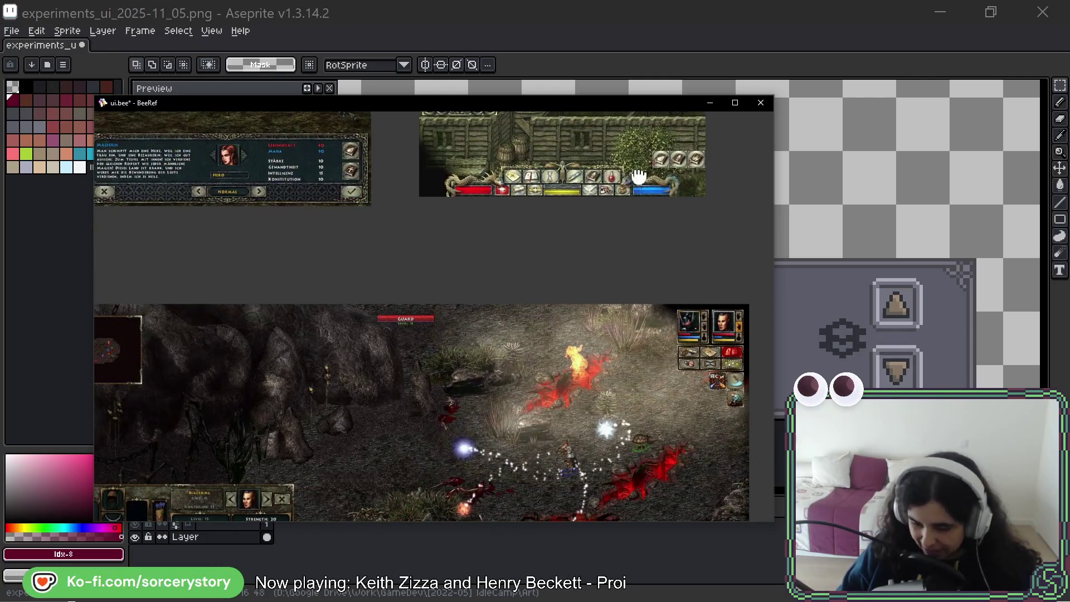
pyautogui.moveTo(407, 160)
pyautogui.mouseDown()
pyautogui.moveTo(407, 299)
pyautogui.moveTo(537, 304)
pyautogui.mouseUp()
pyautogui.scroll(2, 598, 390)
pyautogui.scroll(2, 599, 391)
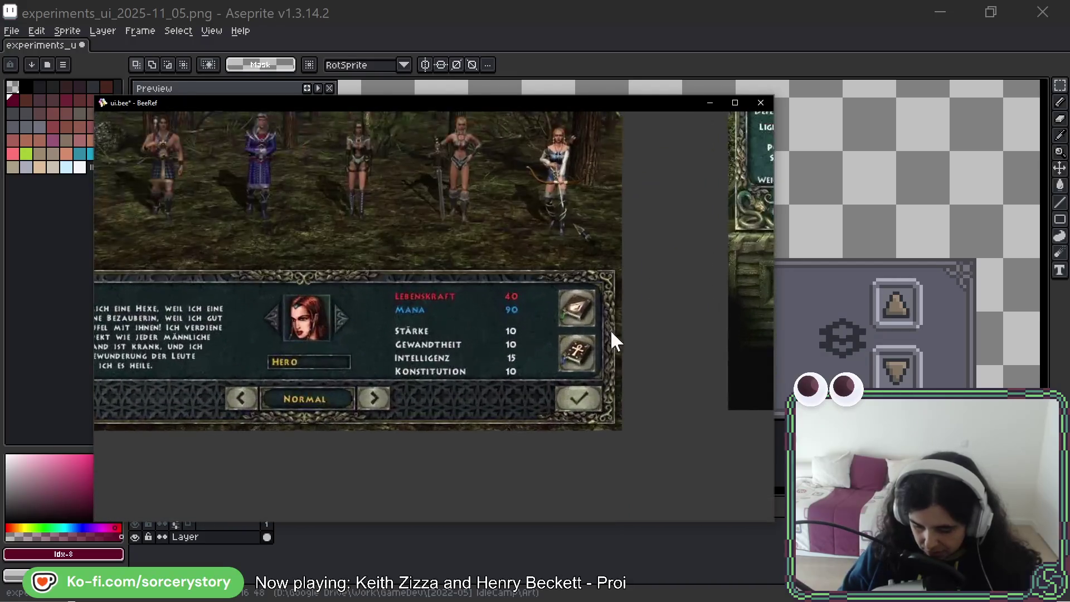
pyautogui.scroll(2, 638, 277)
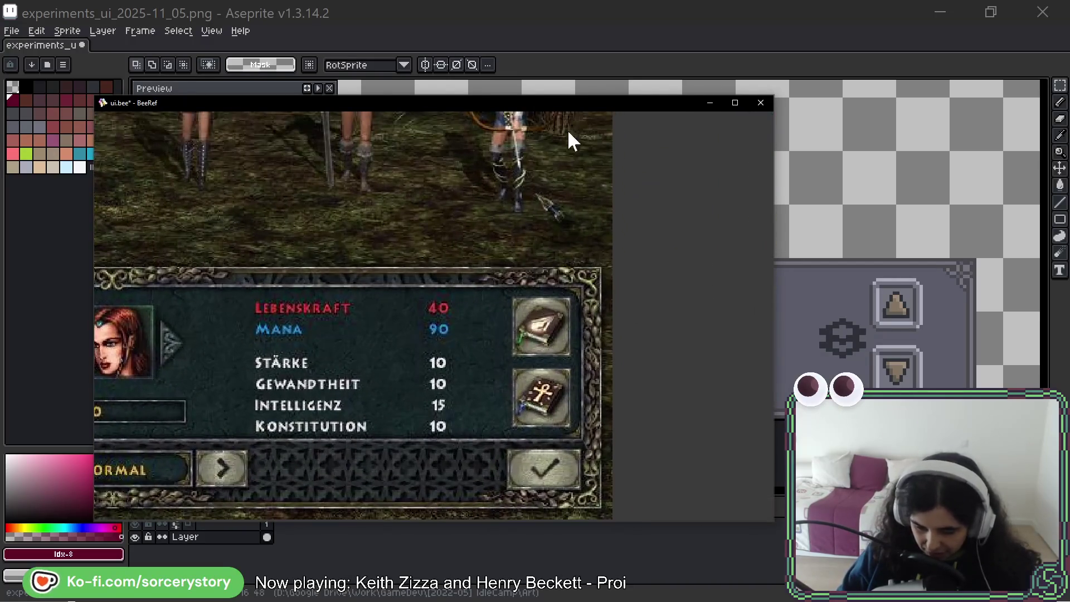
pyautogui.hotkey('alt', 'Tab')
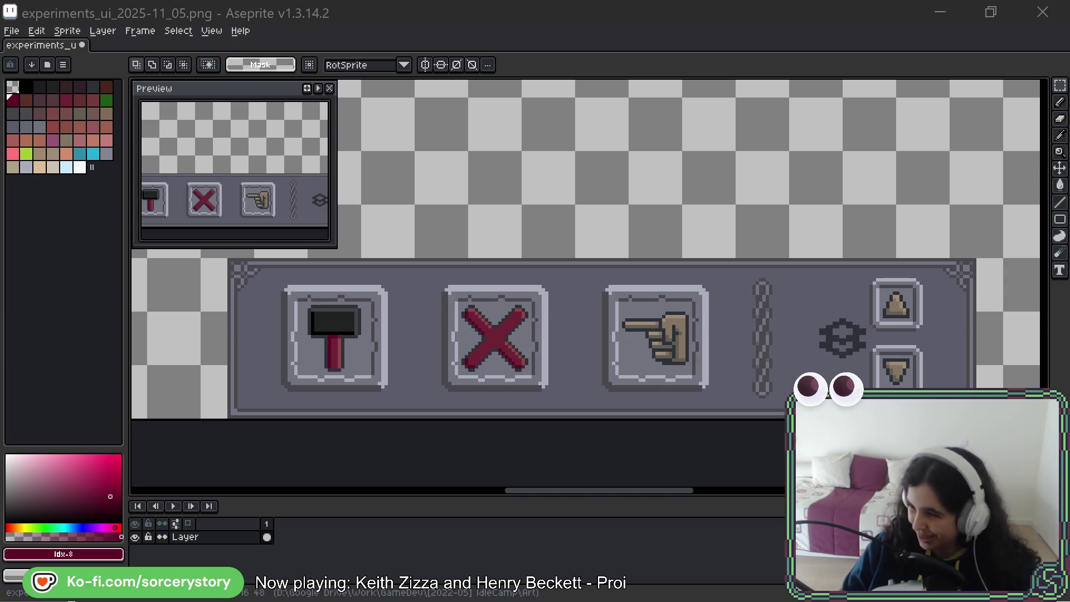
pyautogui.scroll(-2, 531, 125)
pyautogui.scroll(-1, 725, 184)
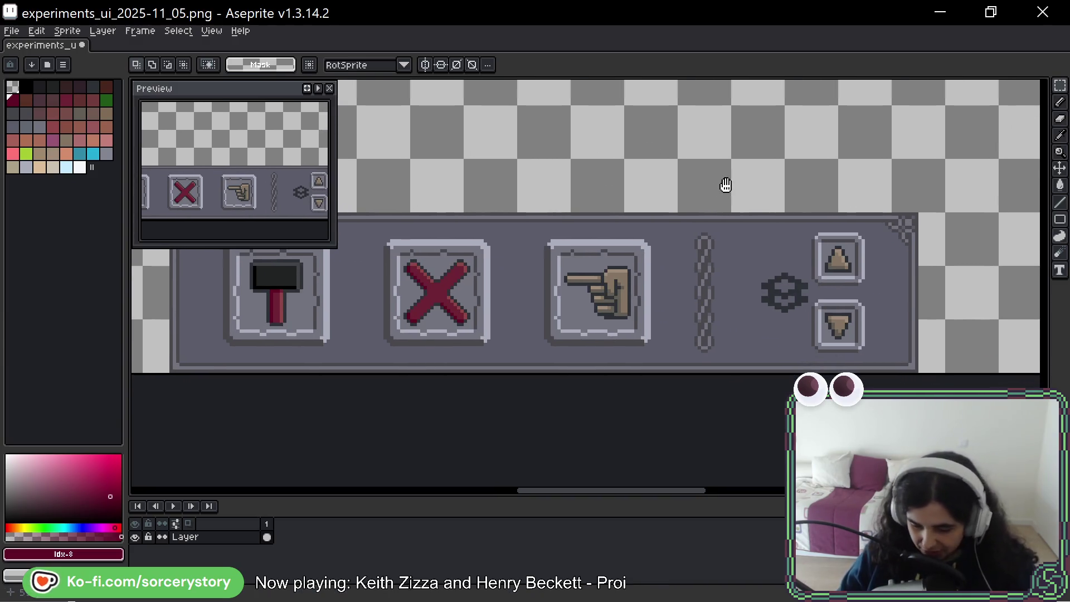
pyautogui.scroll(-1, 697, 176)
pyautogui.scroll(-2, 788, 153)
pyautogui.scroll(1, 788, 182)
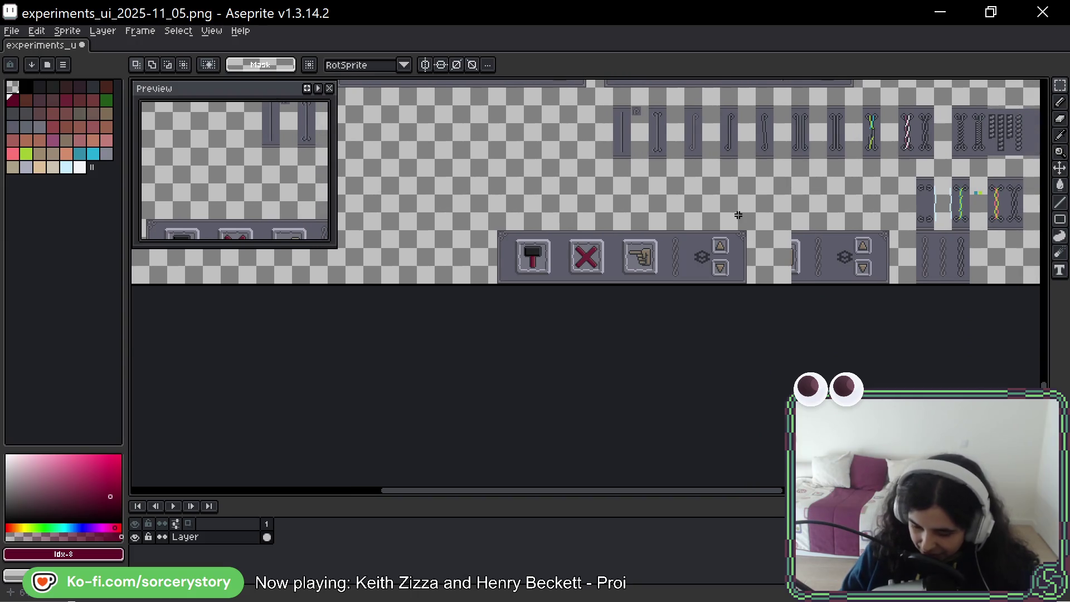
pyautogui.scroll(4, 738, 215)
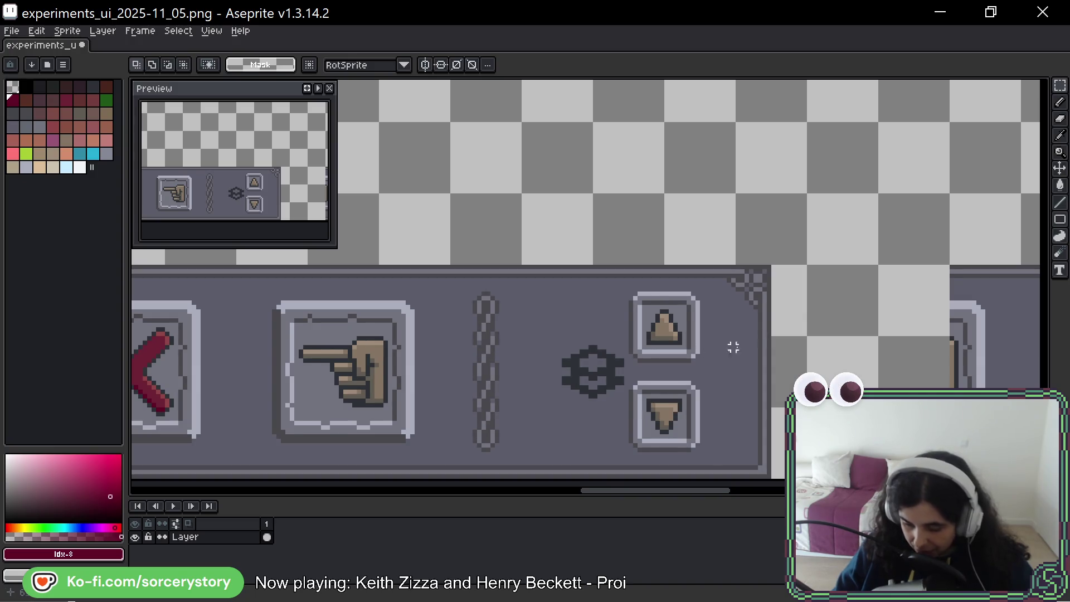
pyautogui.scroll(-1, 778, 427)
pyautogui.scroll(-2, 778, 427)
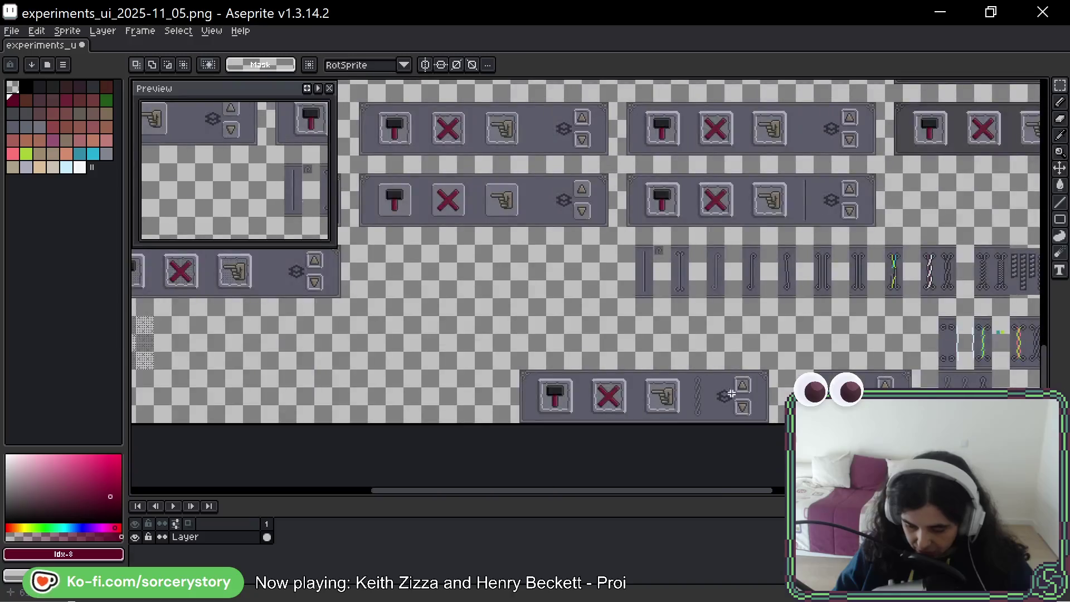
pyautogui.scroll(-1, 753, 402)
pyautogui.scroll(3, 625, 364)
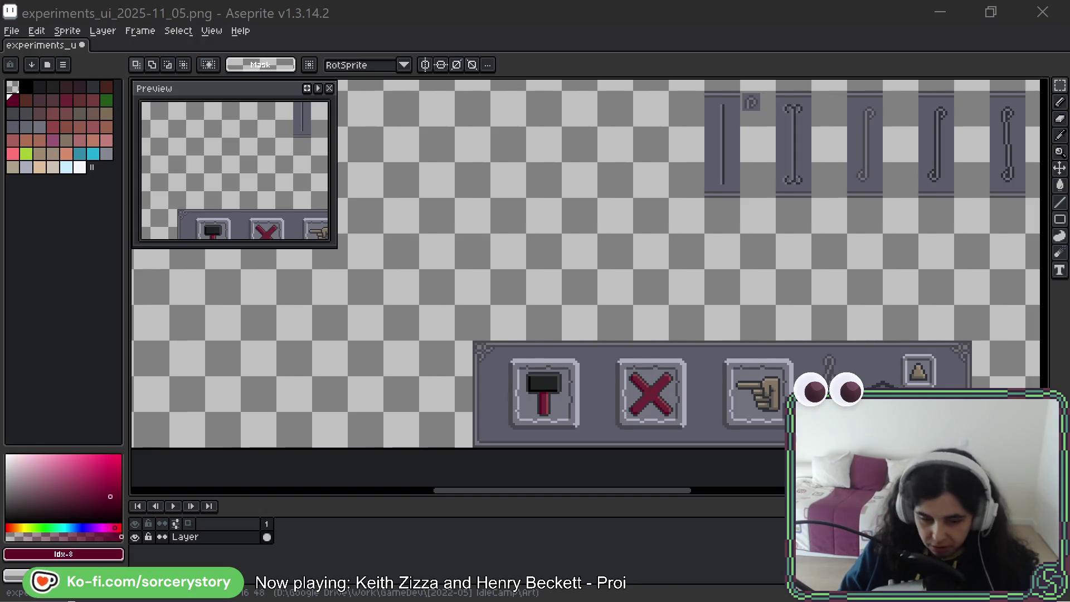
pyautogui.hscroll(2, 738, 230)
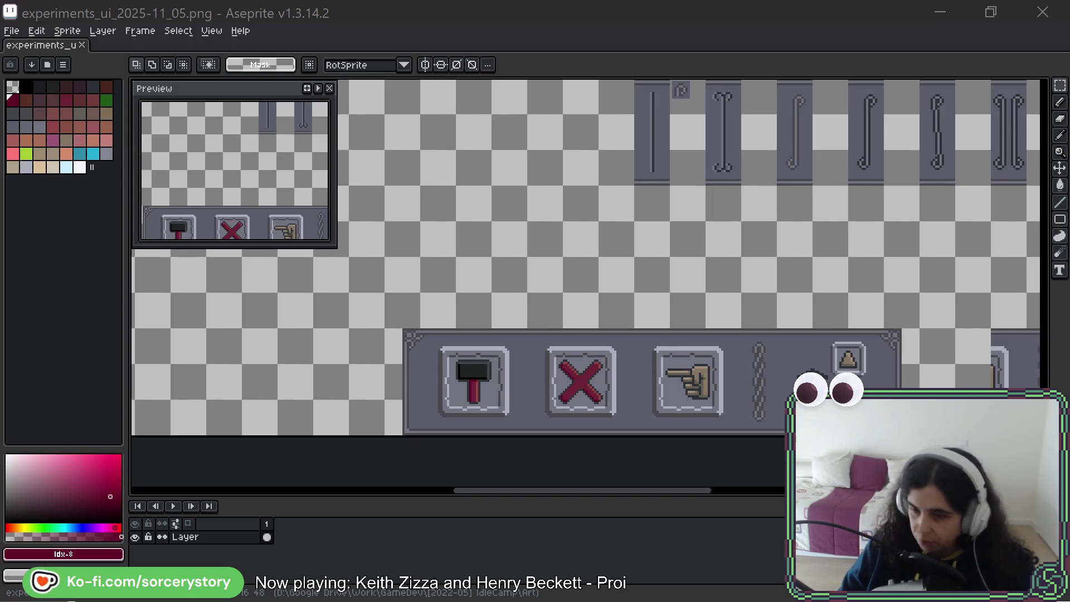
# Open experiments_ui_2025-11_06.png and marquee-select the whole icon button panel.
pyautogui.moveTo(789, 53); pyautogui.dragTo(318, 67)
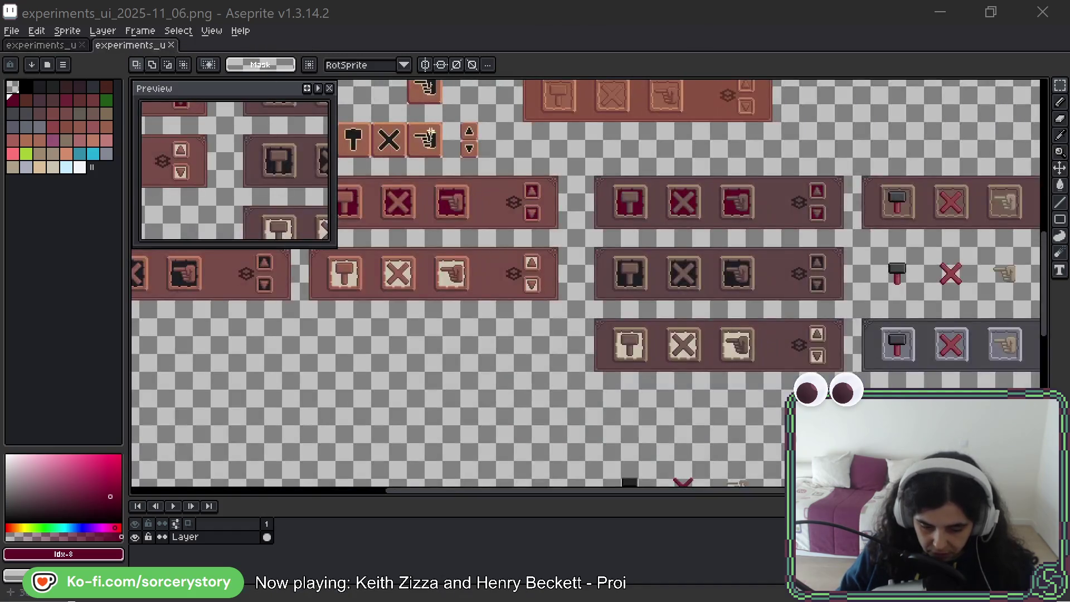
pyautogui.scroll(-3, 540, 158)
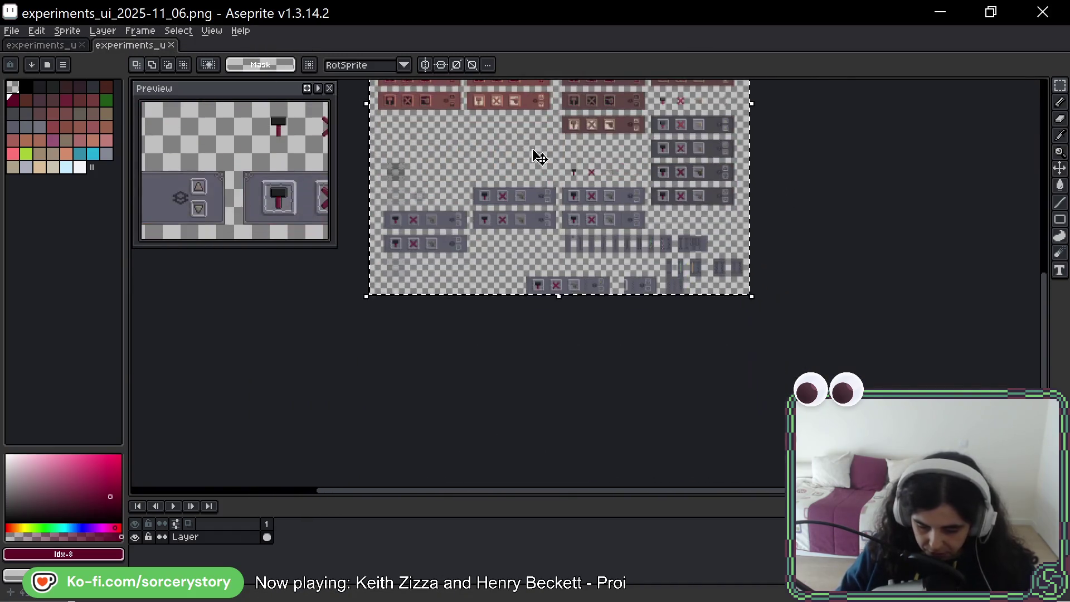
pyautogui.scroll(3, 539, 157)
pyautogui.moveTo(576, 358); pyautogui.dragTo(443, 282)
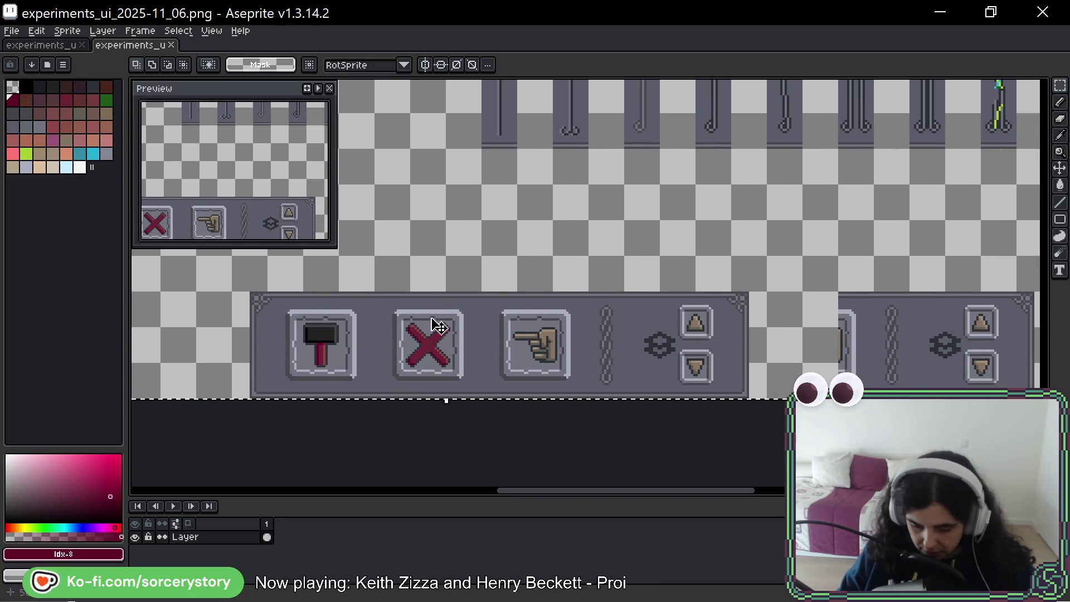
pyautogui.scroll(-2, 434, 325)
pyautogui.moveTo(341, 355); pyautogui.dragTo(536, 304)
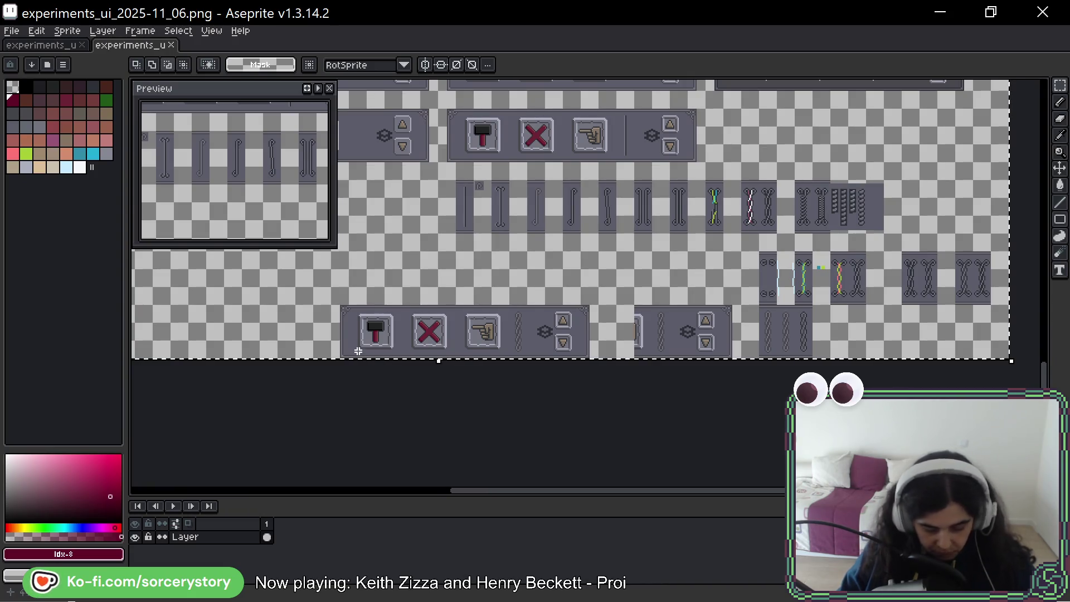
pyautogui.moveTo(333, 360); pyautogui.dragTo(599, 307)
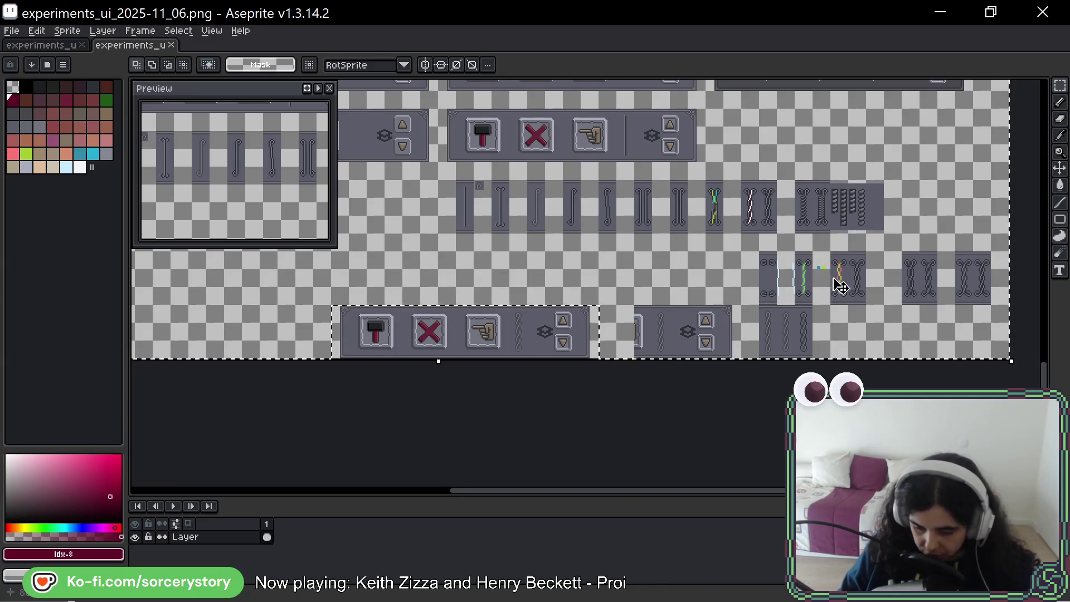
# Invert the selection, delete all other artwork, then move the icon panel to the canvas top.
pyautogui.hotkey('ctrl', 'shift', 'i')
pyautogui.press('Delete')
pyautogui.hotkey('ctrl', 'd')
pyautogui.moveTo(342, 314); pyautogui.dragTo(408, 328)
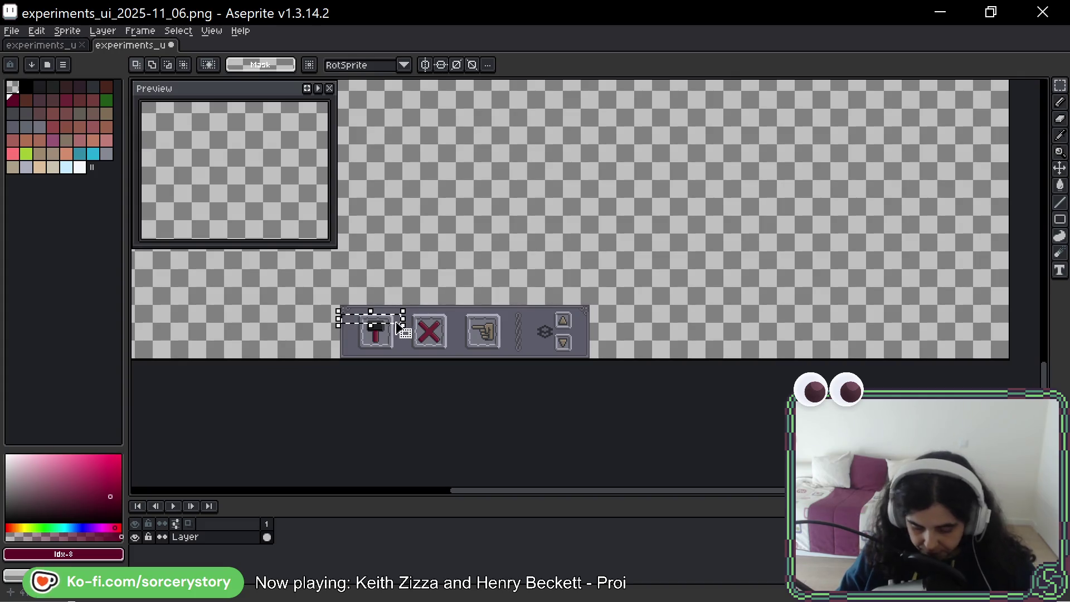
pyautogui.moveTo(333, 307)
pyautogui.mouseDown()
pyautogui.moveTo(560, 332)
pyautogui.moveTo(213, 87)
pyautogui.moveTo(892, 270)
pyautogui.moveTo(853, 206)
pyautogui.mouseUp()
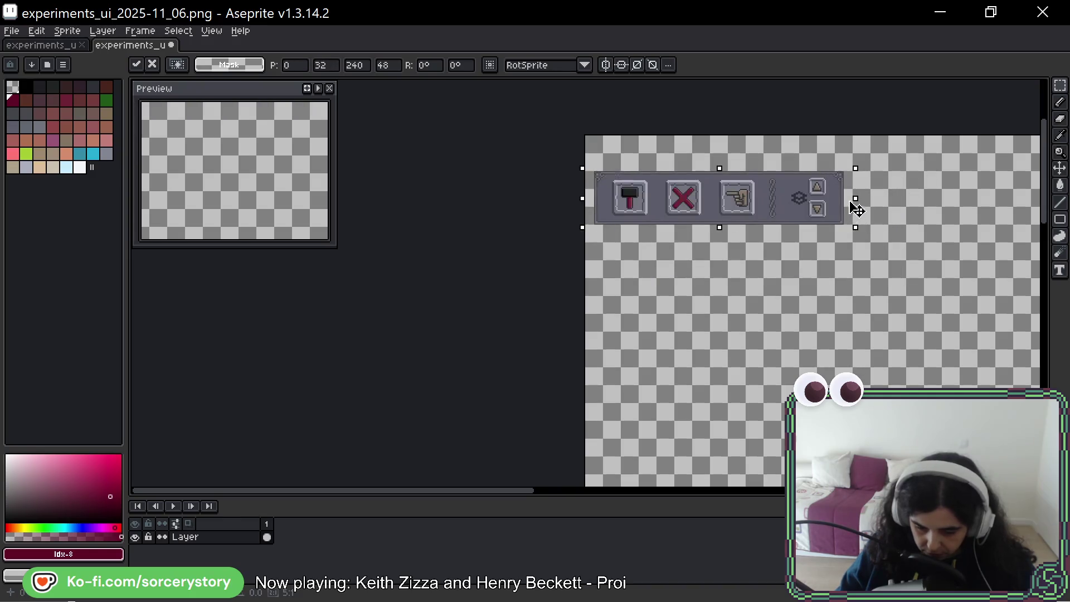
# Drop the moved panel in place and browse the palette presets list.
pyautogui.click(772, 247)
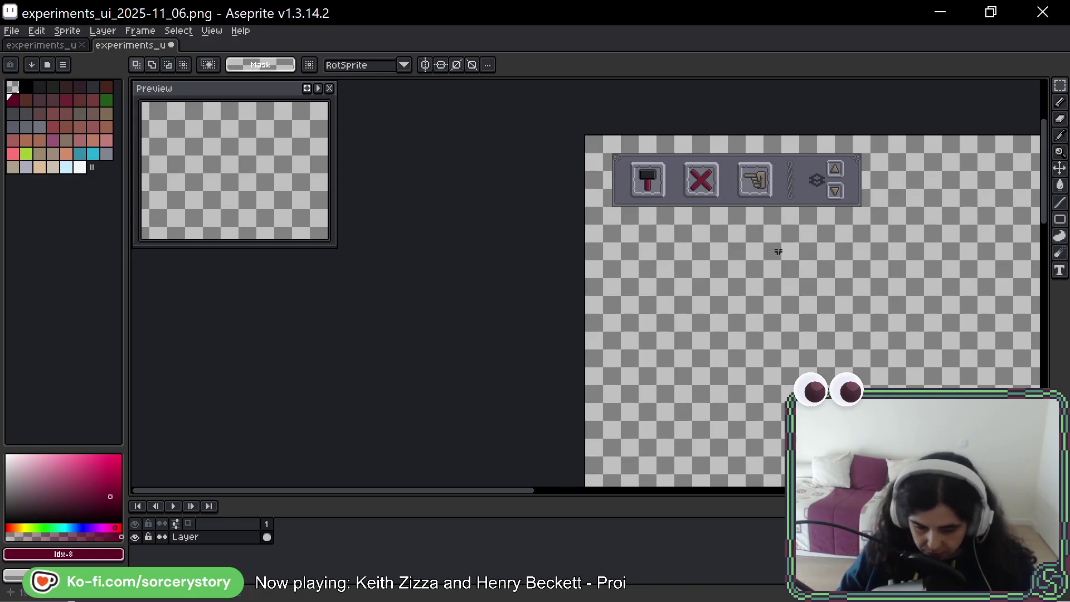
pyautogui.click(47, 66)
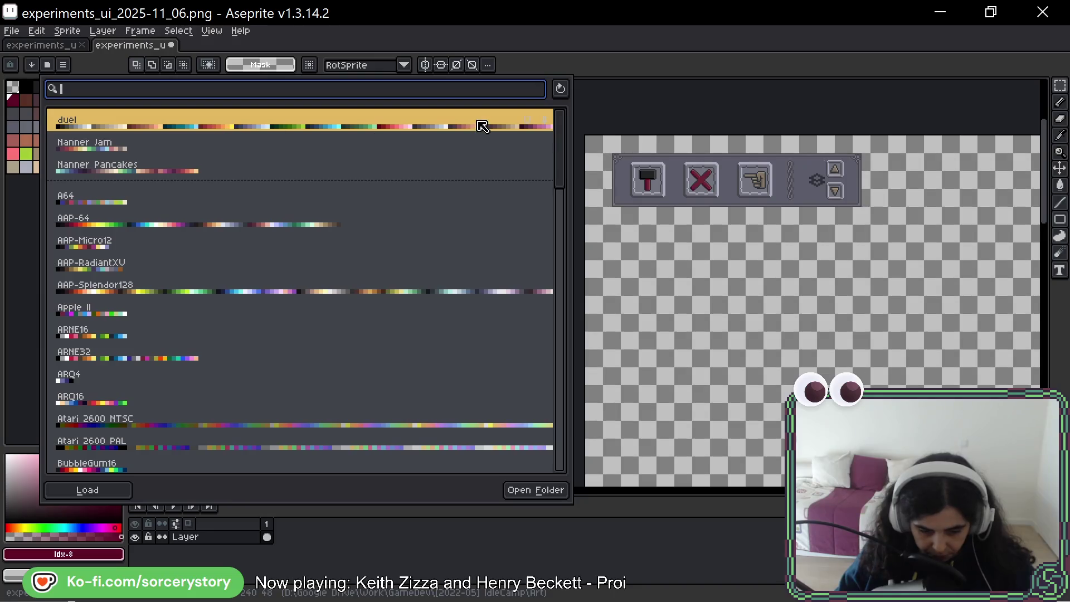
pyautogui.click(483, 126)
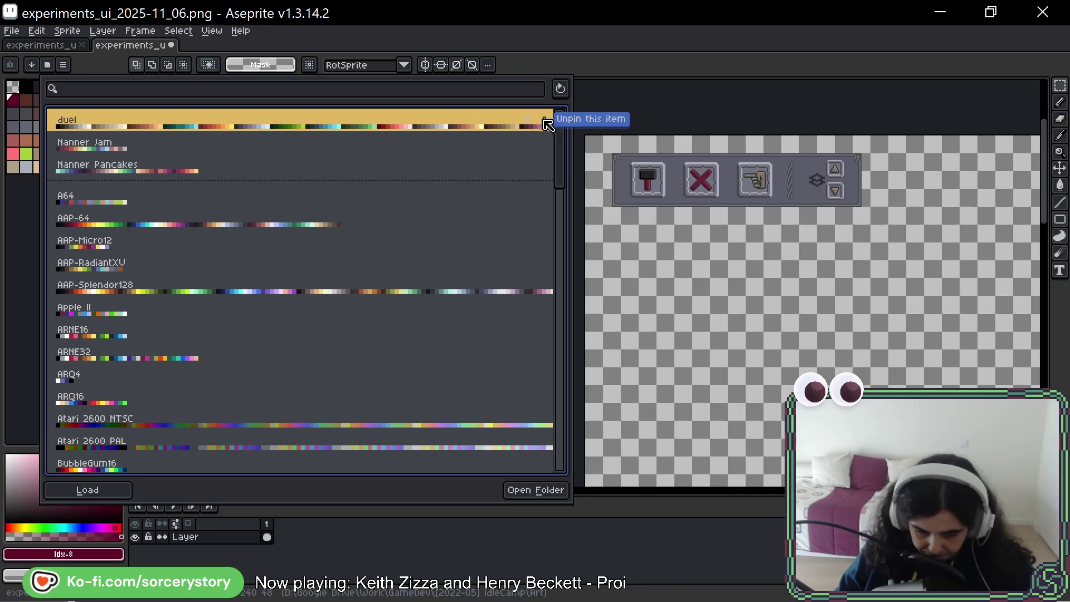
pyautogui.click(717, 227)
# Load the duel palette from the presets and close the list.
pyautogui.click(54, 67)
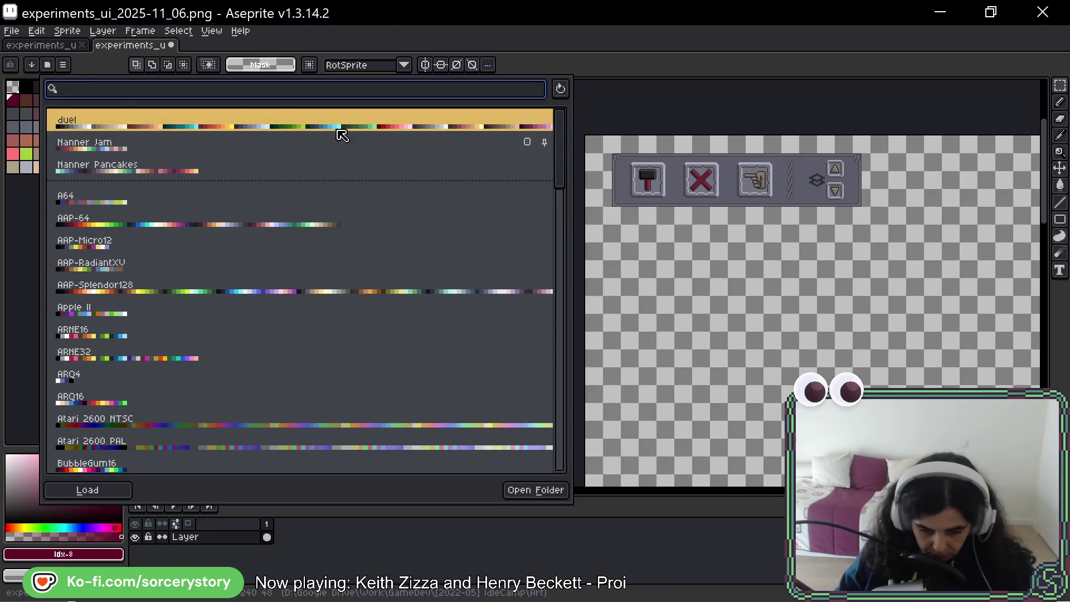
pyautogui.click(338, 120)
pyautogui.click(640, 262)
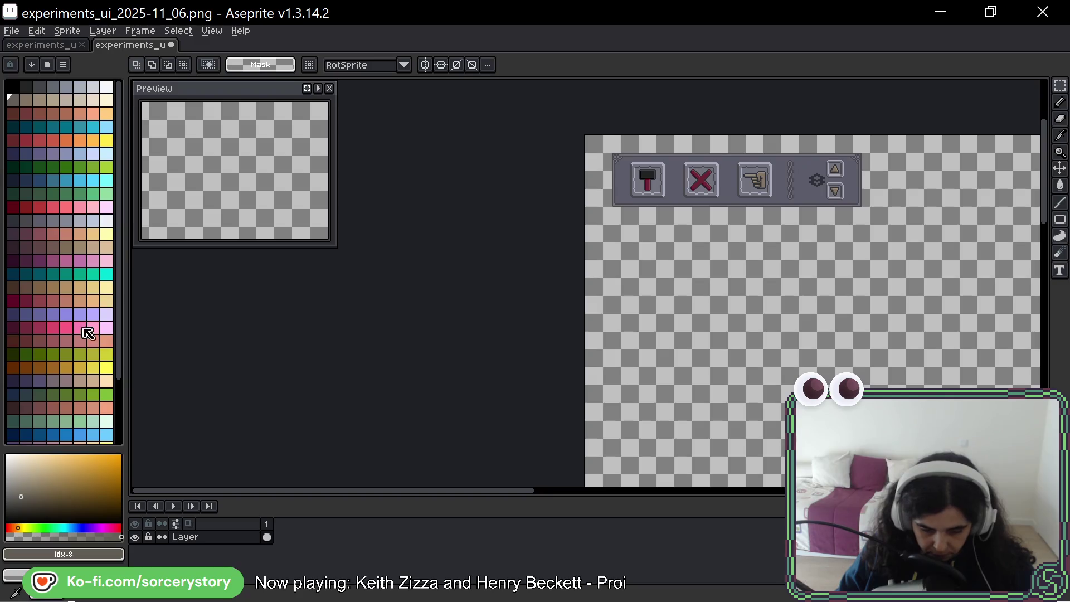
pyautogui.scroll(-3, 72, 226)
pyautogui.moveTo(766, 229); pyautogui.dragTo(696, 262)
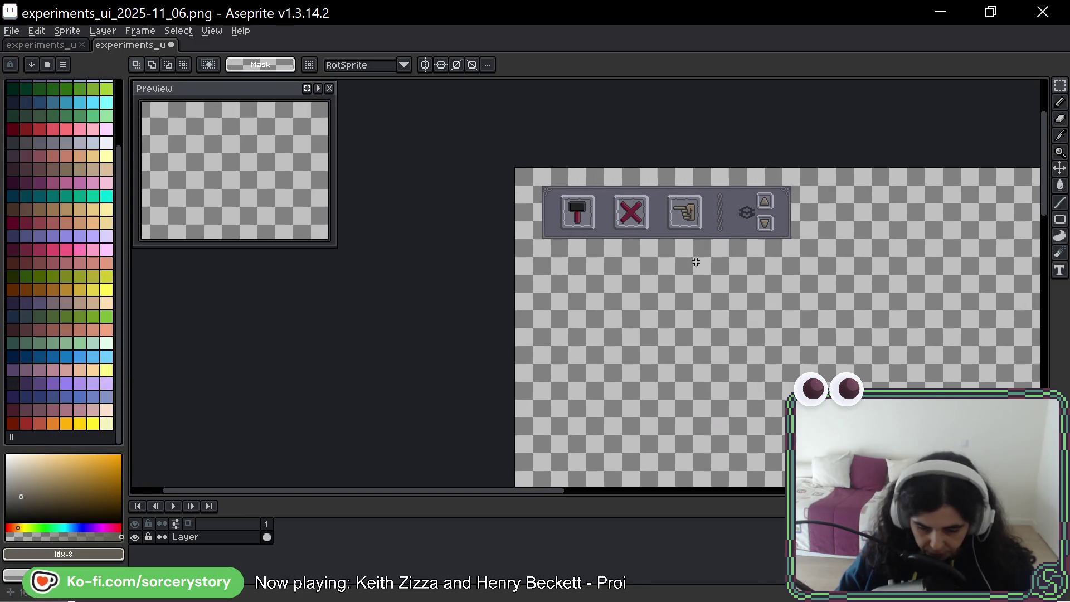
pyautogui.scroll(3, 608, 229)
pyautogui.moveTo(414, 107)
pyautogui.mouseDown()
pyautogui.moveTo(893, 234)
pyautogui.moveTo(776, 352)
pyautogui.mouseUp()
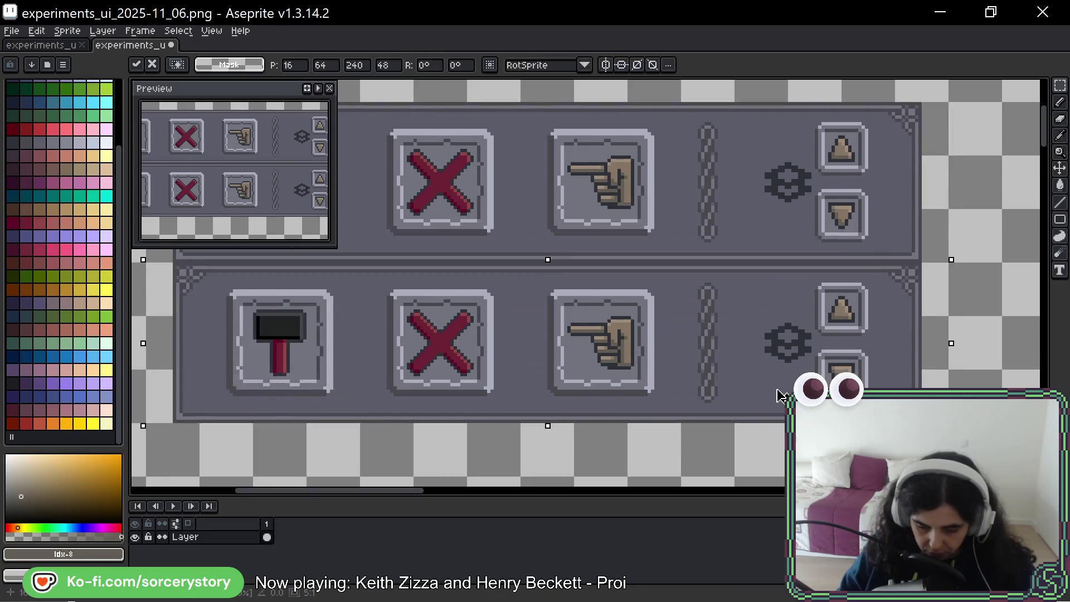
# Place the copied panel below and try stretching thin background strips over the icons, cancelling twice.
pyautogui.press('Return')
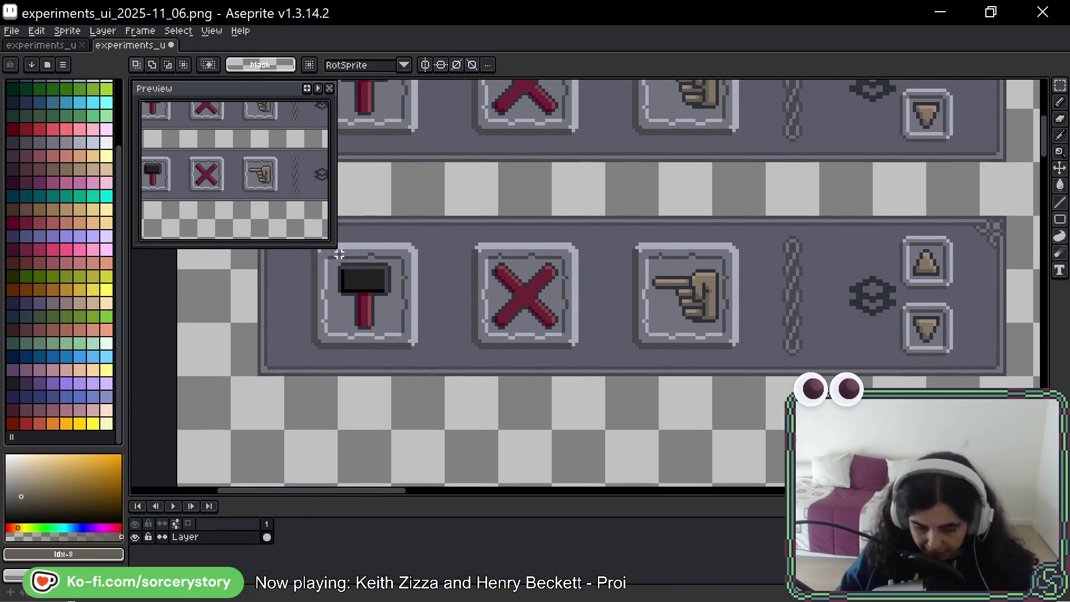
pyautogui.hscroll(-5, 445, 252)
pyautogui.moveTo(449, 355); pyautogui.dragTo(450, 373)
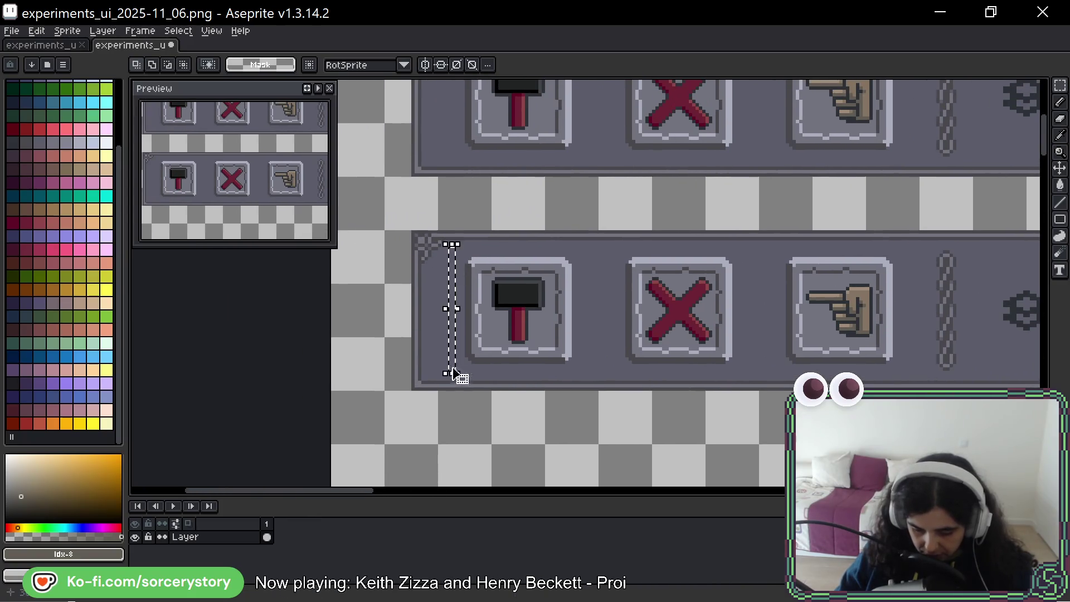
pyautogui.moveTo(453, 308)
pyautogui.mouseDown()
pyautogui.moveTo(872, 316)
pyautogui.moveTo(840, 306)
pyautogui.moveTo(858, 306)
pyautogui.mouseUp()
pyautogui.press('Escape')
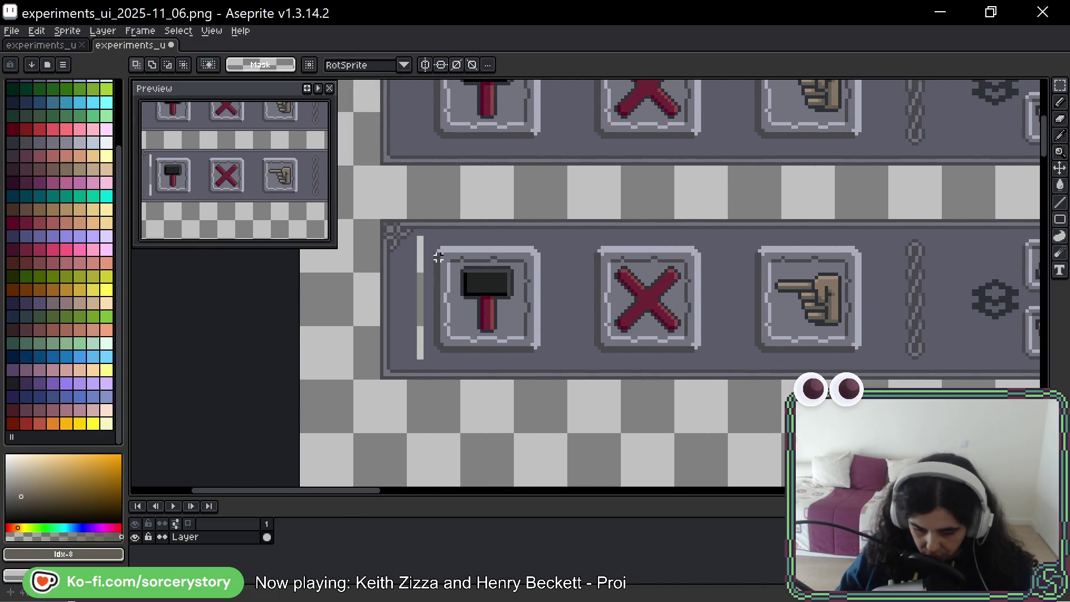
pyautogui.moveTo(414, 233); pyautogui.dragTo(427, 362)
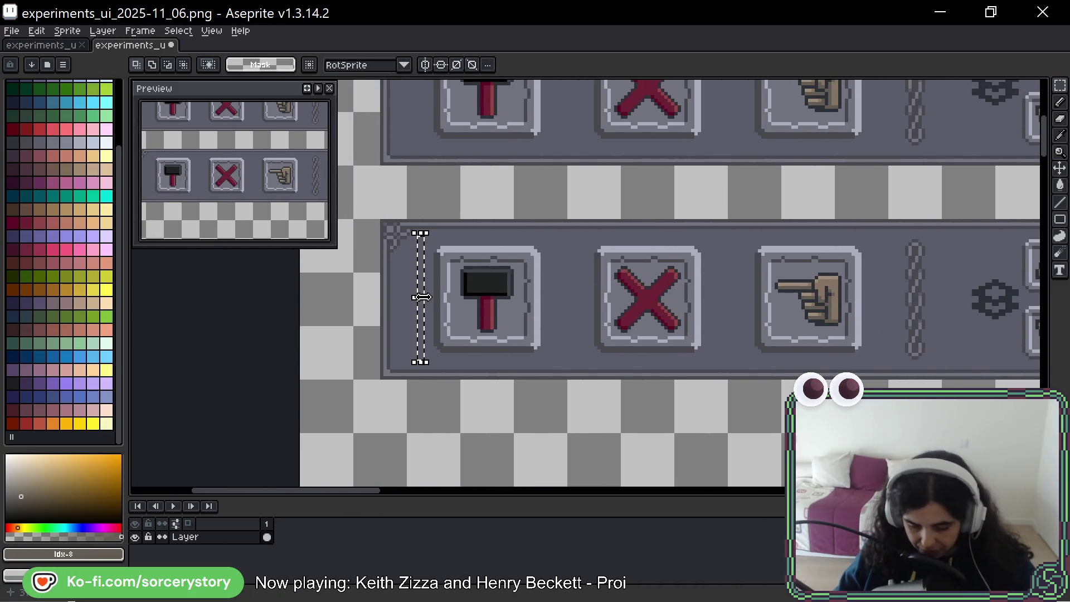
pyautogui.moveTo(427, 297)
pyautogui.mouseDown()
pyautogui.moveTo(878, 295)
pyautogui.moveTo(561, 275)
pyautogui.mouseUp()
pyautogui.press('Escape')
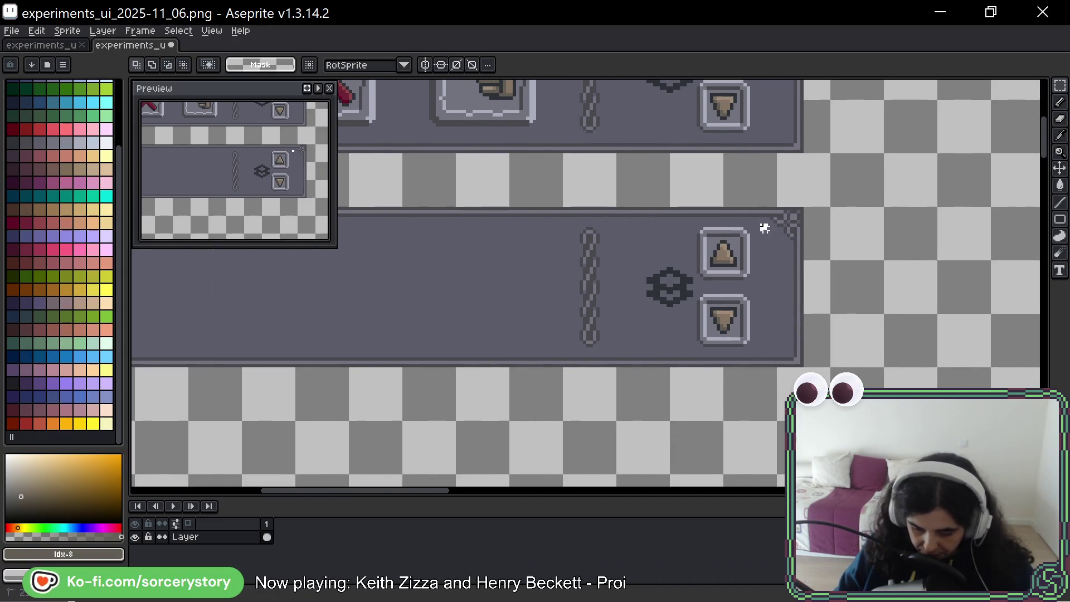
# Stretch background over the arrows and gear, shift the right end leftward and delete the leftover section.
pyautogui.moveTo(764, 224); pyautogui.dragTo(764, 349)
pyautogui.moveTo(765, 289); pyautogui.dragTo(614, 293)
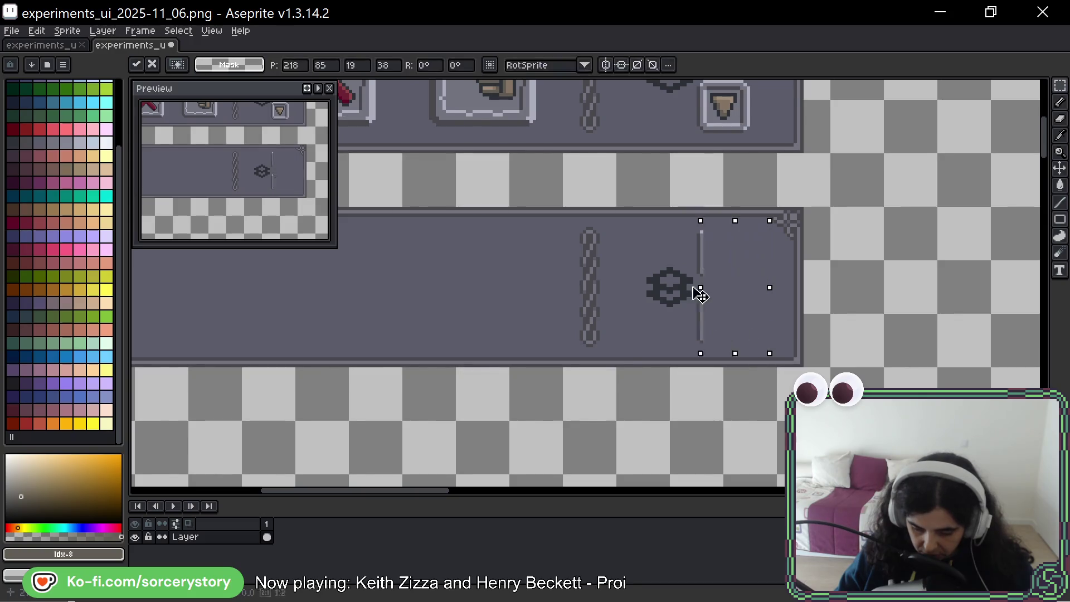
pyautogui.click(800, 281)
pyautogui.moveTo(788, 216)
pyautogui.mouseDown()
pyautogui.moveTo(772, 329)
pyautogui.moveTo(675, 310)
pyautogui.moveTo(794, 307)
pyautogui.mouseUp()
pyautogui.moveTo(715, 222)
pyautogui.mouseDown()
pyautogui.moveTo(677, 255)
pyautogui.moveTo(653, 337)
pyautogui.mouseUp()
pyautogui.press('Delete')
# Join the right end cap to the shortened panel and erase the panel's middle section.
pyautogui.moveTo(741, 234)
pyautogui.mouseDown()
pyautogui.moveTo(785, 326)
pyautogui.moveTo(682, 282)
pyautogui.mouseUp()
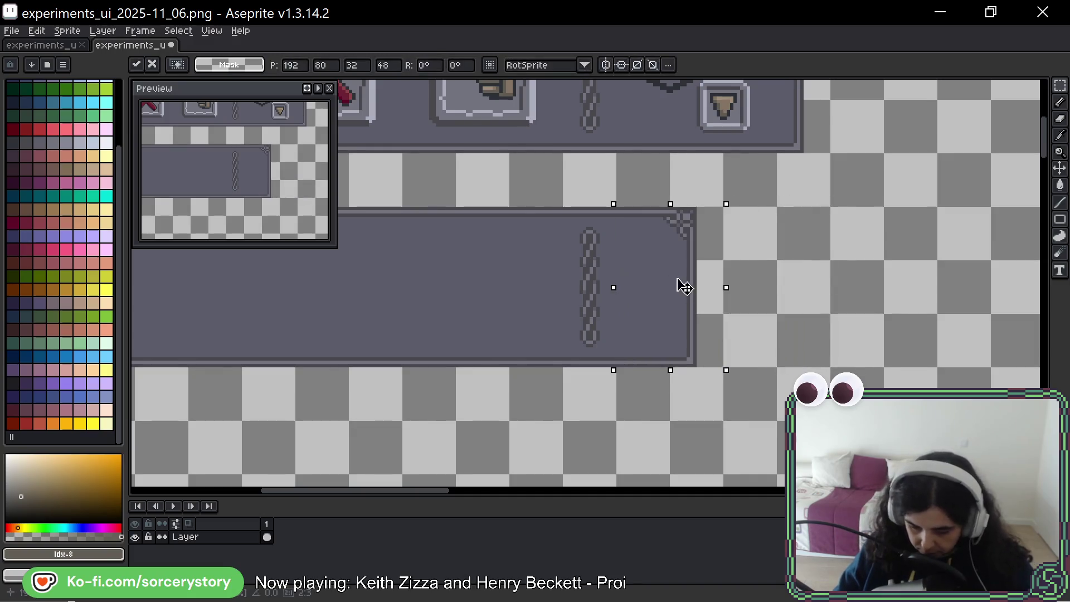
pyautogui.moveTo(616, 294); pyautogui.dragTo(908, 253)
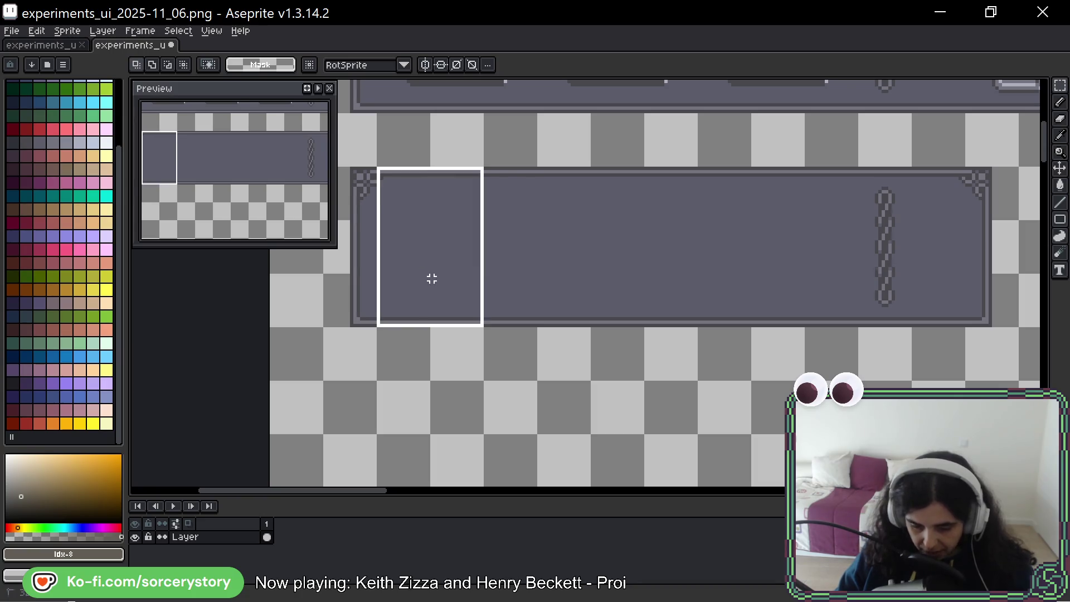
pyautogui.moveTo(377, 167); pyautogui.dragTo(483, 324)
pyautogui.hotkey('ctrl', 'd')
pyautogui.moveTo(830, 178)
pyautogui.mouseDown()
pyautogui.moveTo(700, 271)
pyautogui.moveTo(596, 322)
pyautogui.mouseUp()
pyautogui.press('Delete')
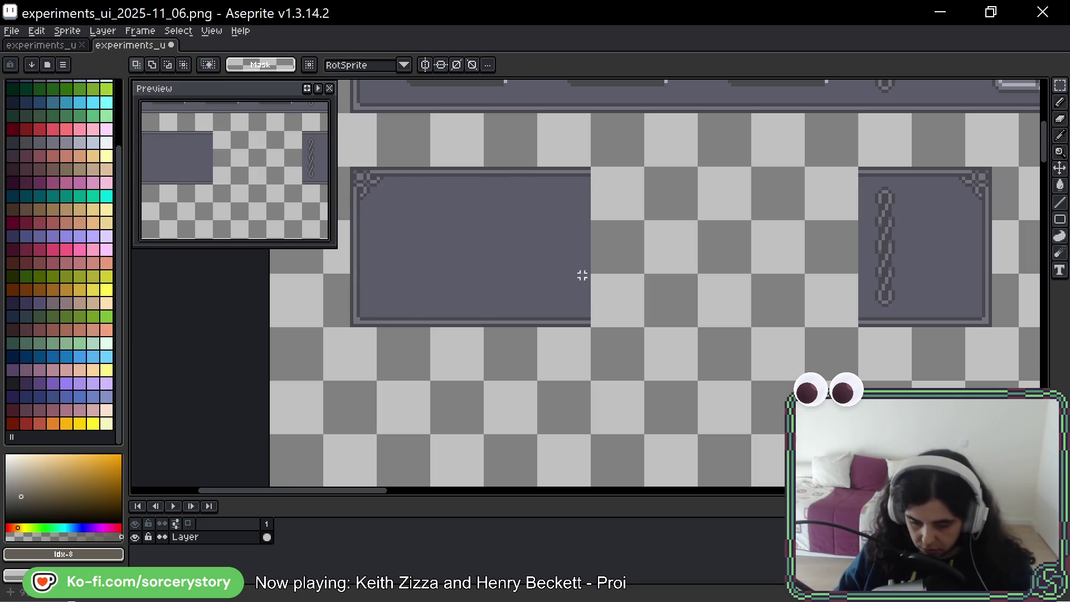
# Move the left end cap onto the right panel piece and commit it.
pyautogui.moveTo(375, 181); pyautogui.dragTo(448, 278)
pyautogui.hotkey('ctrl', 'd')
pyautogui.moveTo(337, 168); pyautogui.dragTo(431, 328)
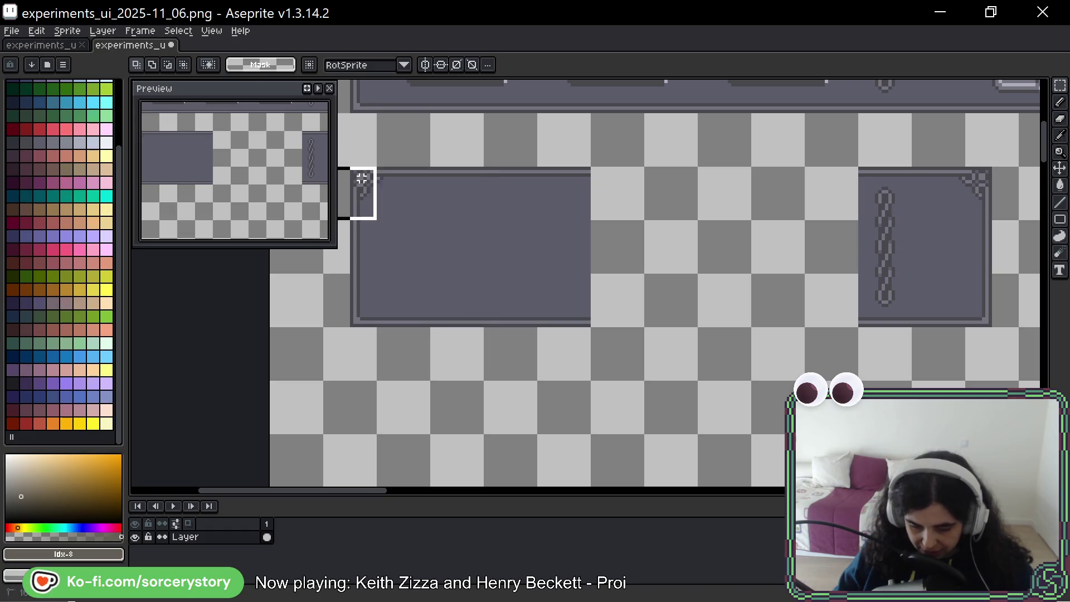
pyautogui.moveTo(407, 287); pyautogui.dragTo(840, 266)
pyautogui.press('Return')
# Select the plain grey panel and delete it, leaving only the chain-framed panel.
pyautogui.hotkey('ctrl', 'd')
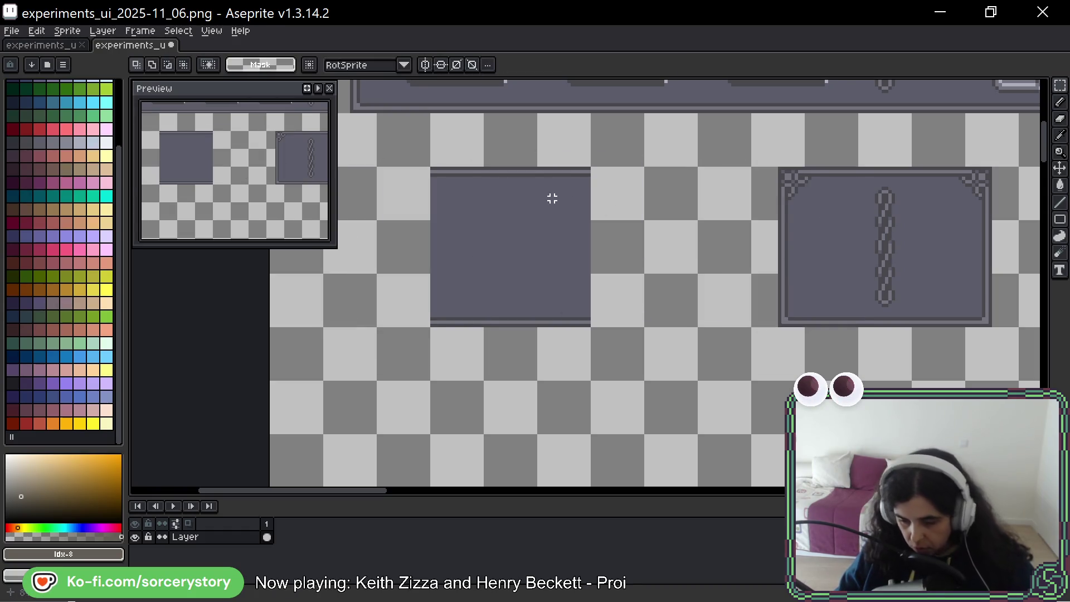
pyautogui.moveTo(432, 167); pyautogui.dragTo(590, 326)
pyautogui.press('Delete')
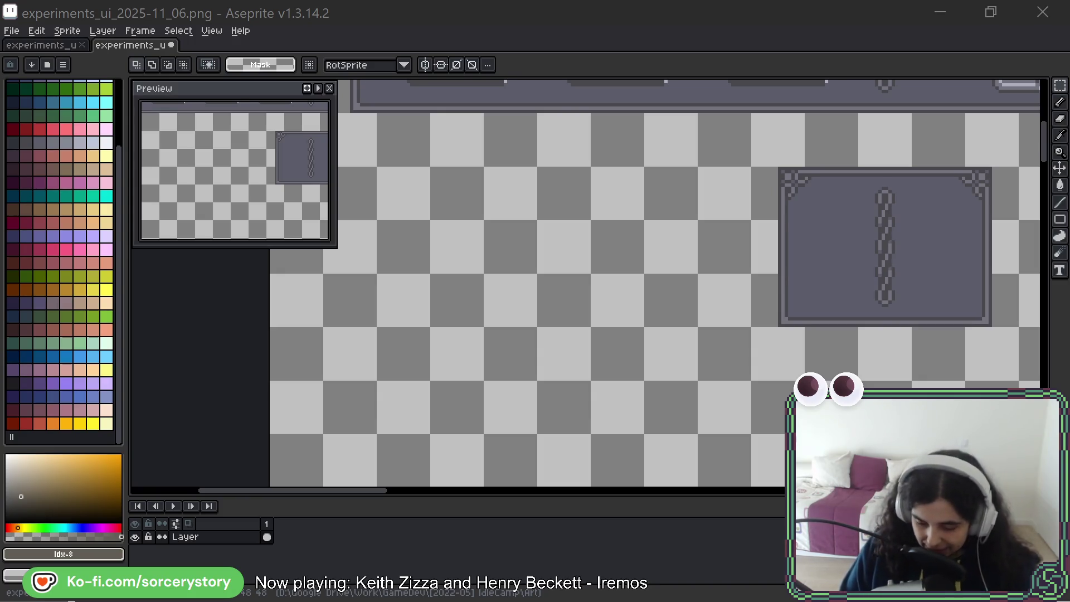
# Frame the chain panel's right border in view and sample its grey colour.
pyautogui.moveTo(812, 204); pyautogui.dragTo(649, 151)
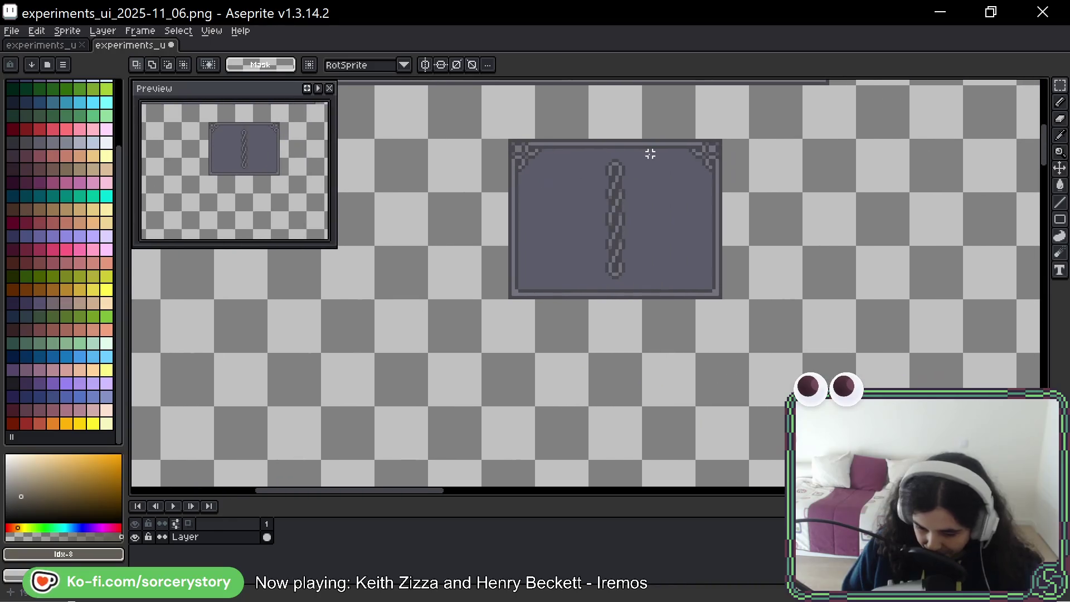
pyautogui.scroll(1, 557, 175)
pyautogui.scroll(1, 561, 150)
pyautogui.scroll(1, 564, 188)
pyautogui.scroll(-1, 577, 201)
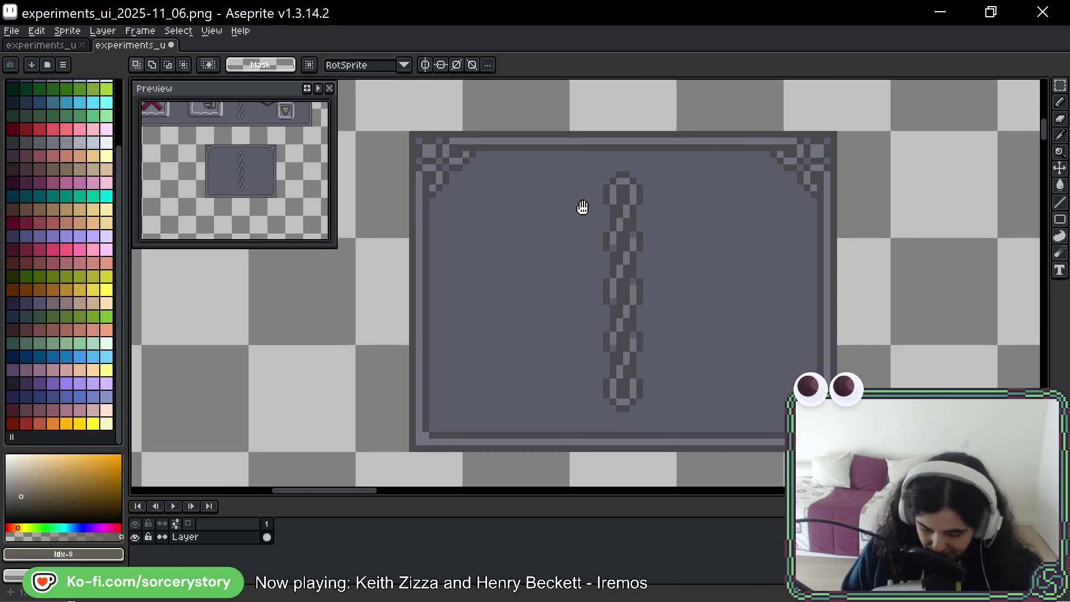
pyautogui.scroll(-1, 581, 209)
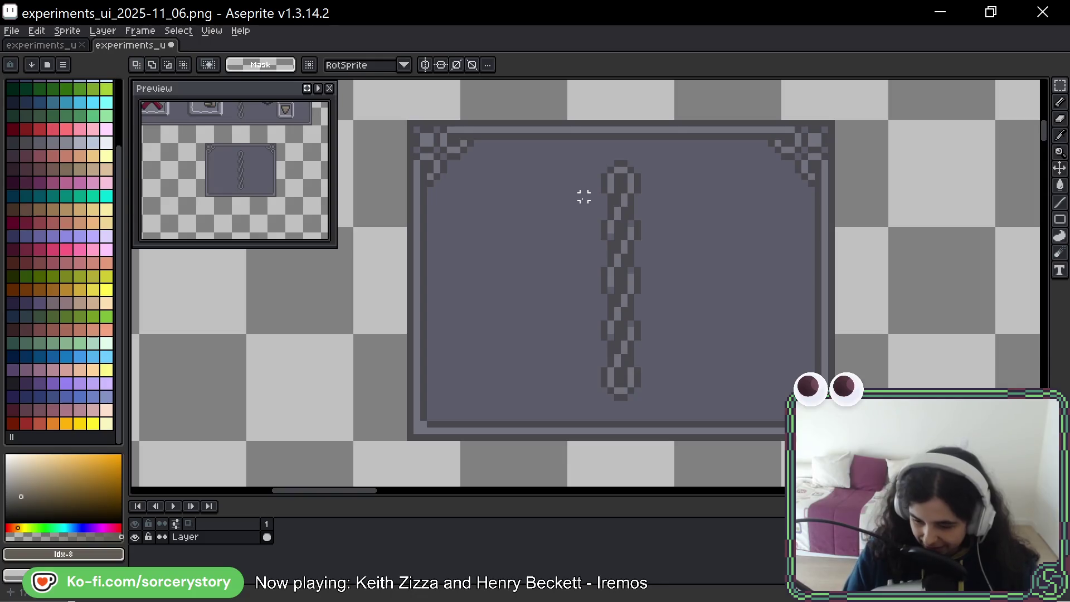
pyautogui.press('space')
pyautogui.moveTo(889, 211)
pyautogui.mouseDown()
pyautogui.moveTo(909, 196)
pyautogui.moveTo(884, 185)
pyautogui.moveTo(867, 210)
pyautogui.mouseUp()
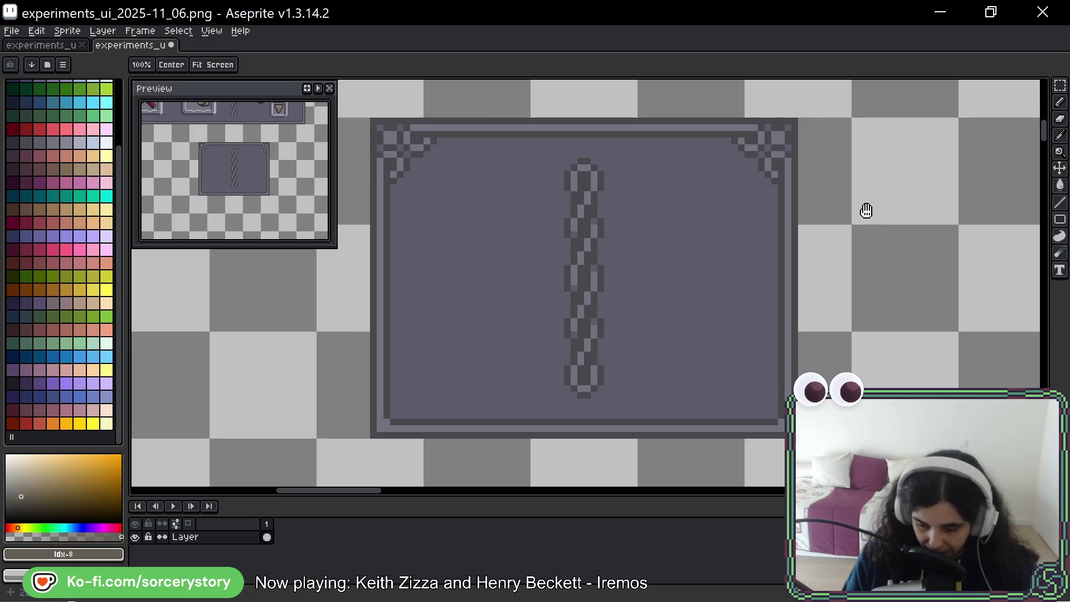
pyautogui.moveTo(844, 253); pyautogui.dragTo(809, 276)
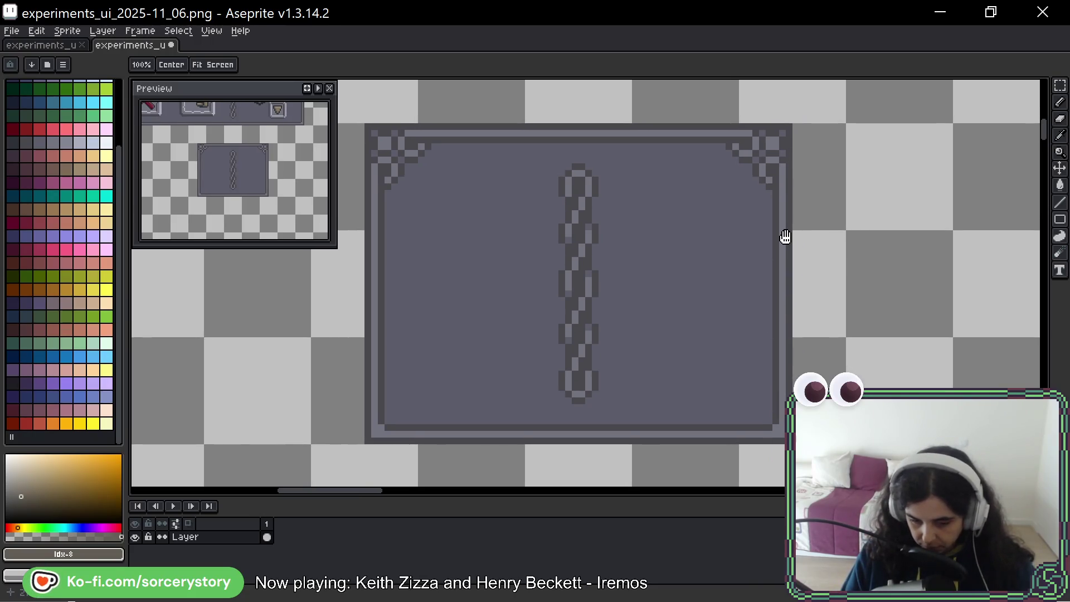
pyautogui.press('m')
pyautogui.press('b')
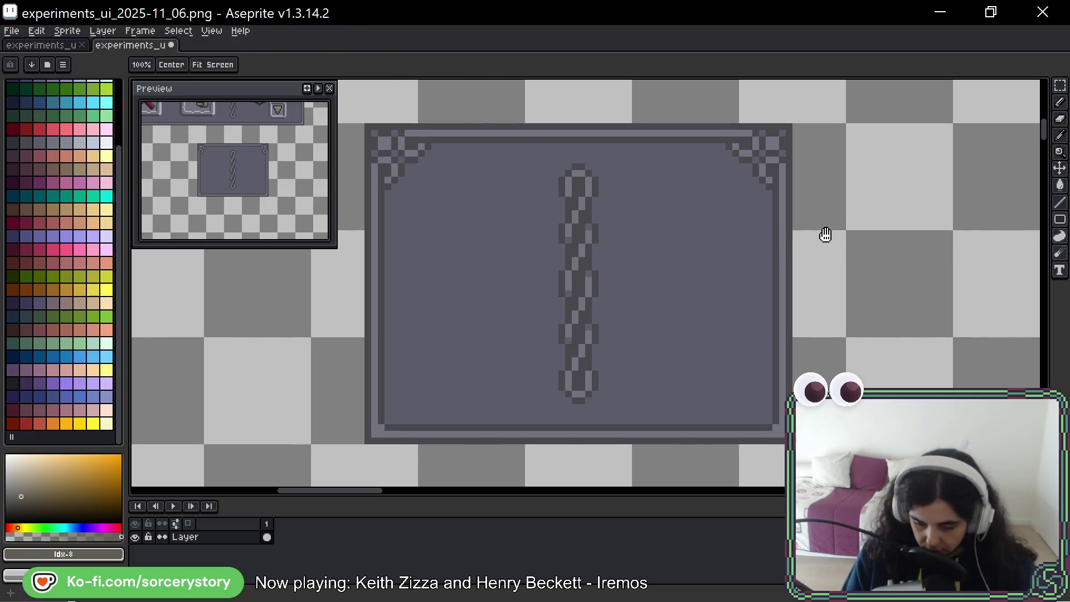
pyautogui.moveTo(825, 231); pyautogui.dragTo(773, 265)
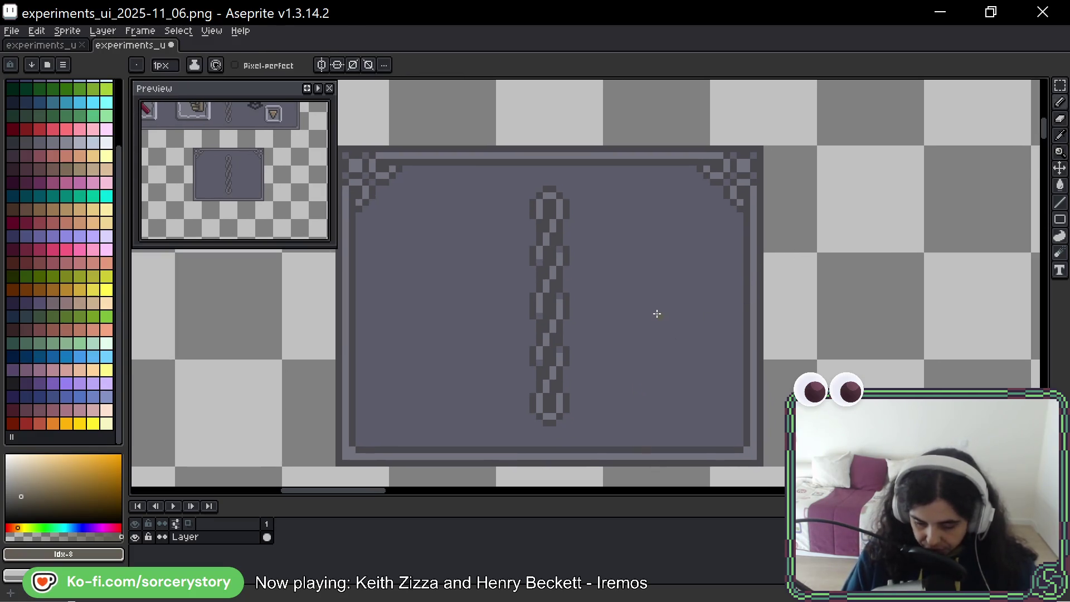
pyautogui.scroll(2, 723, 207)
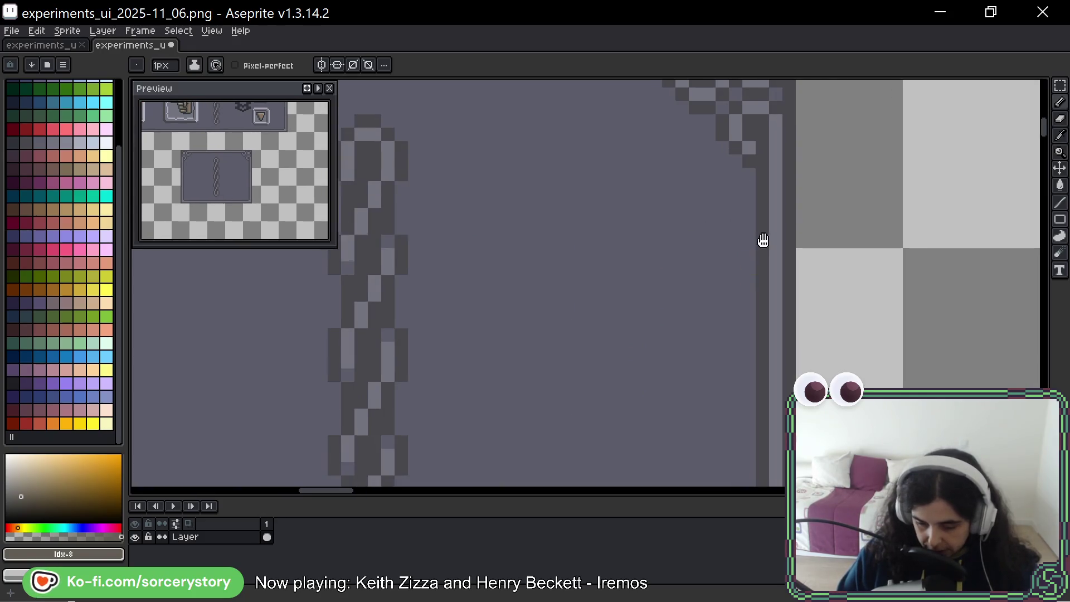
pyautogui.moveTo(761, 240)
pyautogui.mouseDown()
pyautogui.moveTo(879, 215)
pyautogui.moveTo(698, 206)
pyautogui.moveTo(806, 215)
pyautogui.mouseUp()
pyautogui.keyDown('alt'); pyautogui.click(685, 186); pyautogui.keyUp('alt')
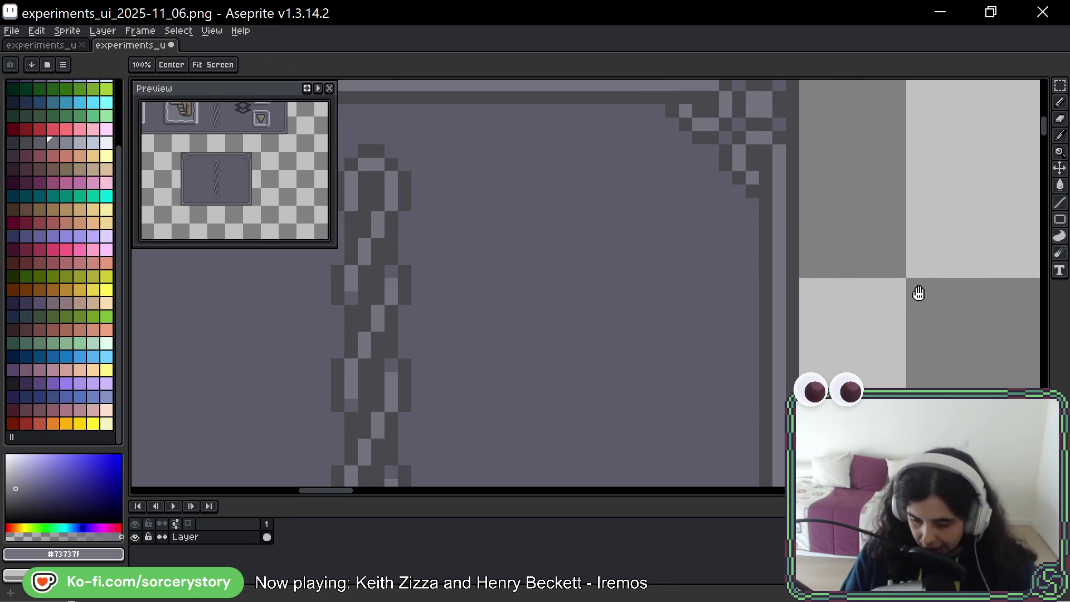
pyautogui.moveTo(848, 293); pyautogui.dragTo(773, 234)
# Move a 16×16 piece of the right border out beside the panel and drop it there.
pyautogui.click(1060, 86)
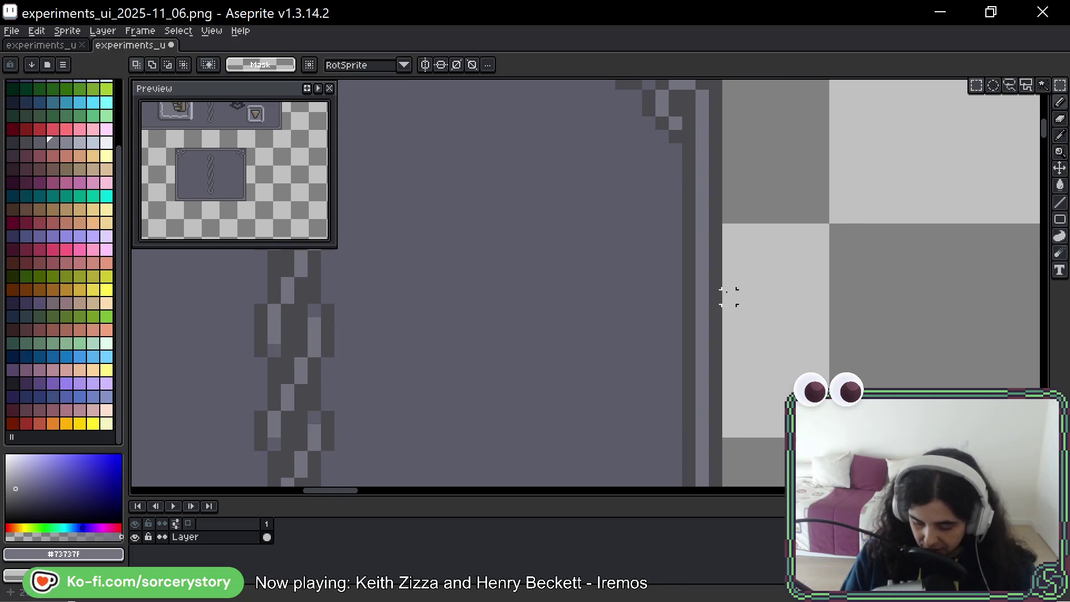
pyautogui.click(703, 325)
pyautogui.moveTo(702, 325)
pyautogui.mouseDown()
pyautogui.moveTo(671, 387)
pyautogui.moveTo(909, 343)
pyautogui.moveTo(967, 351)
pyautogui.moveTo(862, 339)
pyautogui.mouseUp()
pyautogui.hotkey('ctrl', 'd')
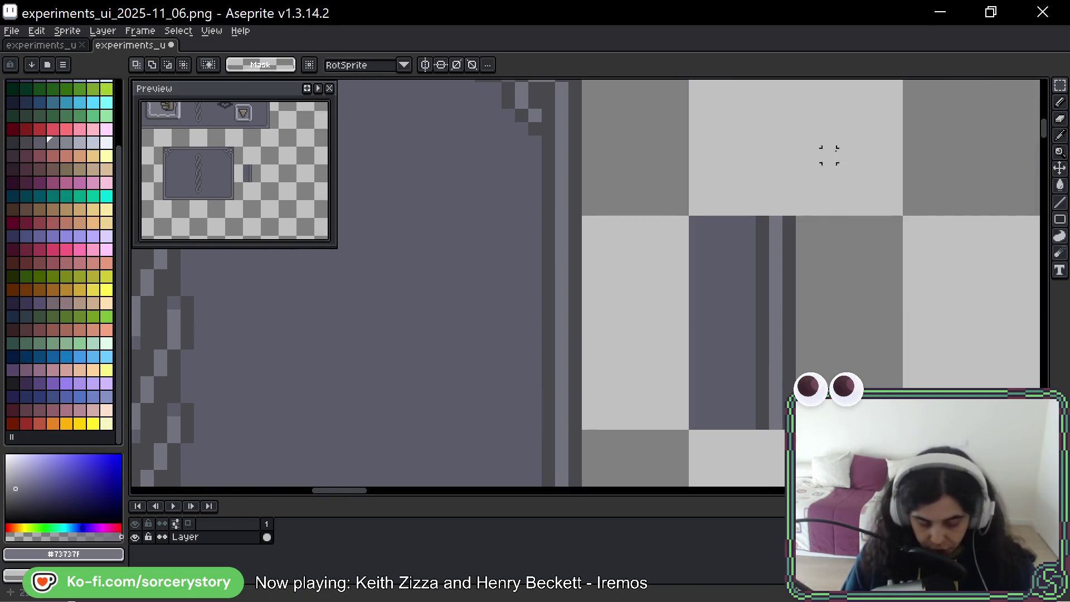
# Paint a column of teal dashes down the inner stripe of the new border tile.
pyautogui.press('b')
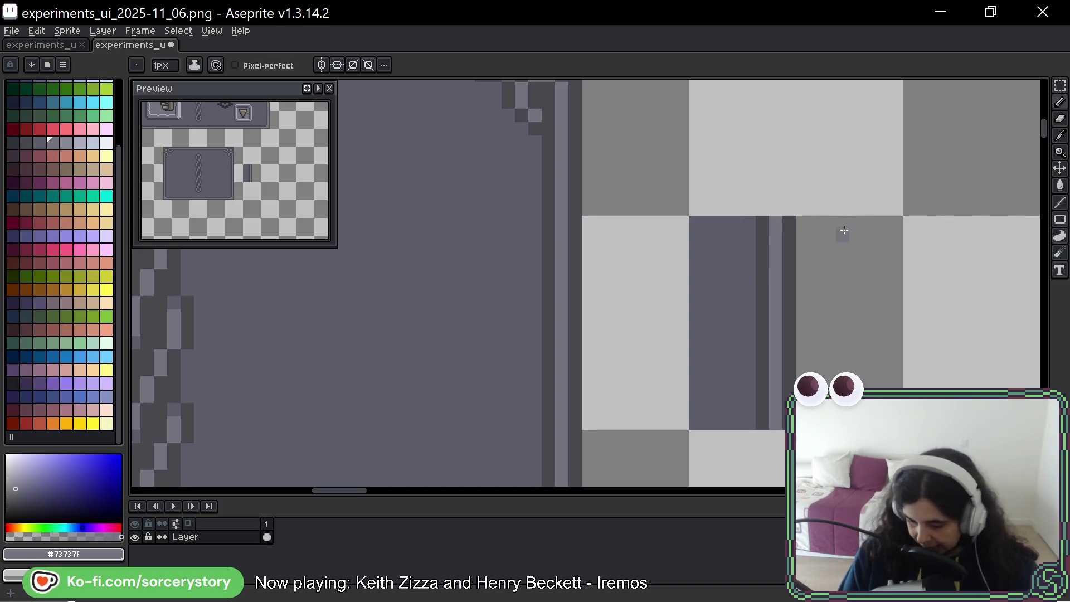
pyautogui.moveTo(801, 303)
pyautogui.mouseDown()
pyautogui.moveTo(823, 347)
pyautogui.moveTo(811, 381)
pyautogui.mouseUp()
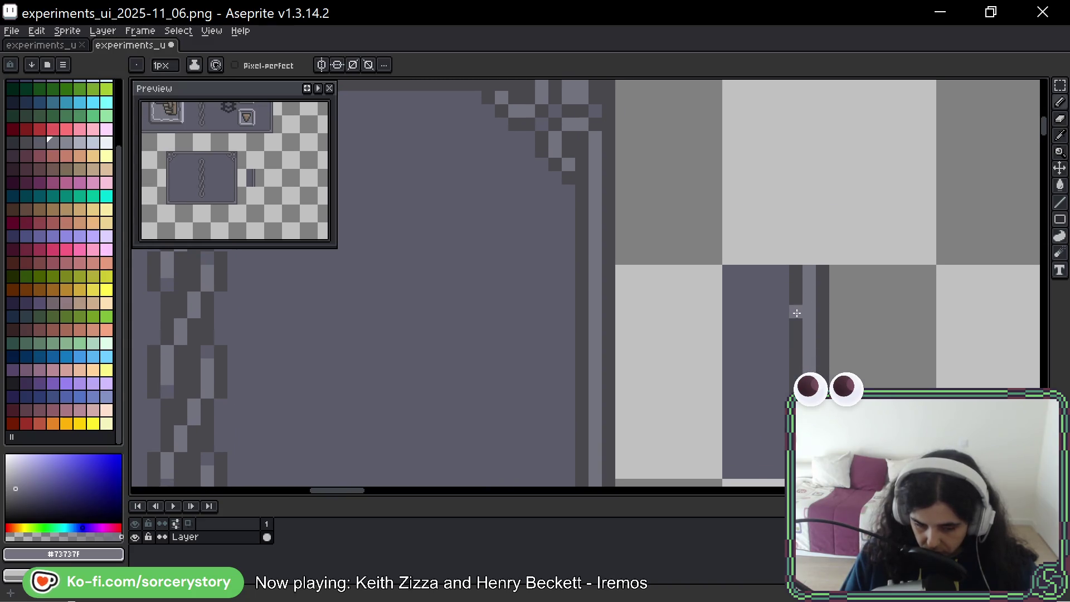
pyautogui.click(66, 103)
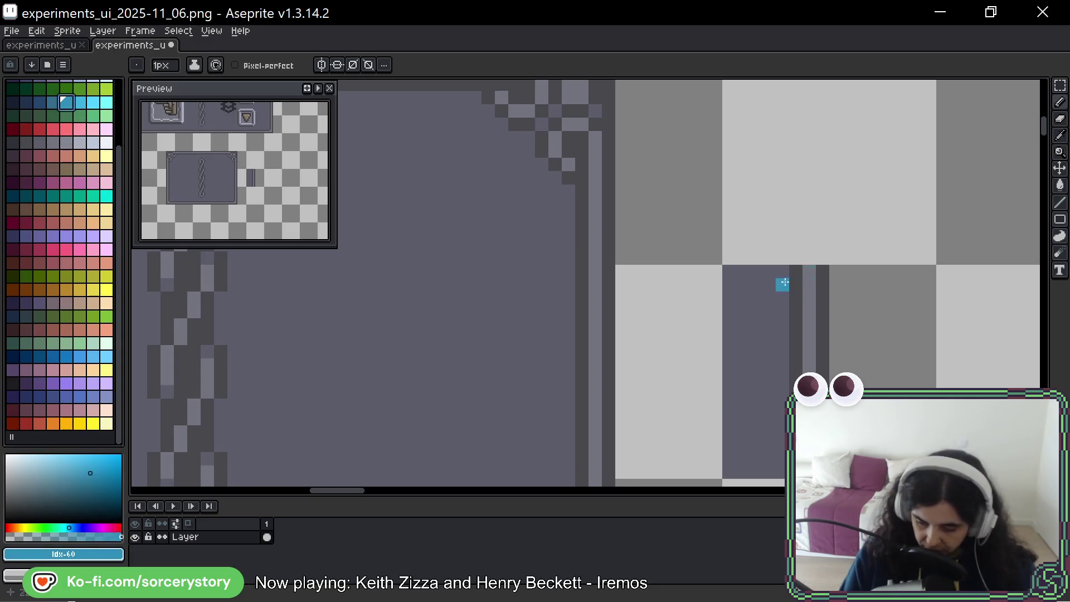
pyautogui.moveTo(810, 272); pyautogui.dragTo(810, 286)
pyautogui.click(796, 300)
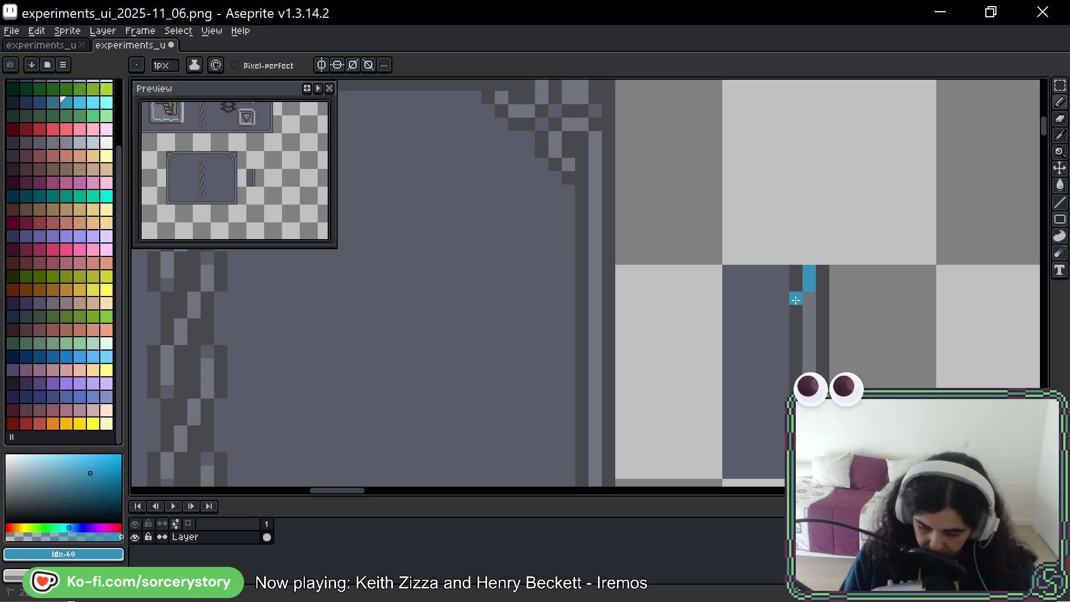
pyautogui.click(796, 313)
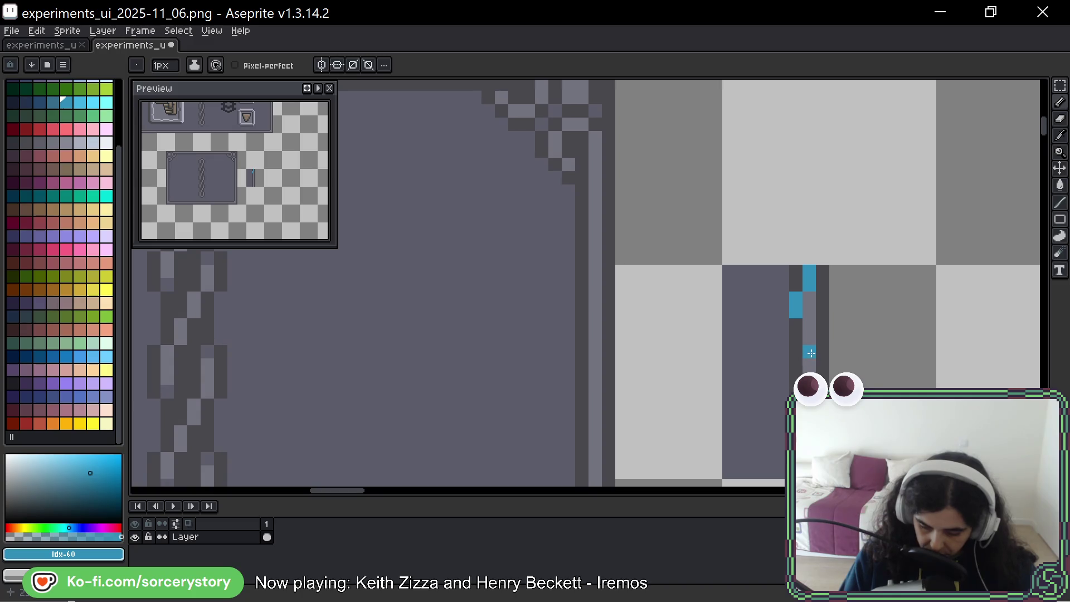
pyautogui.click(811, 353)
pyautogui.click(798, 379)
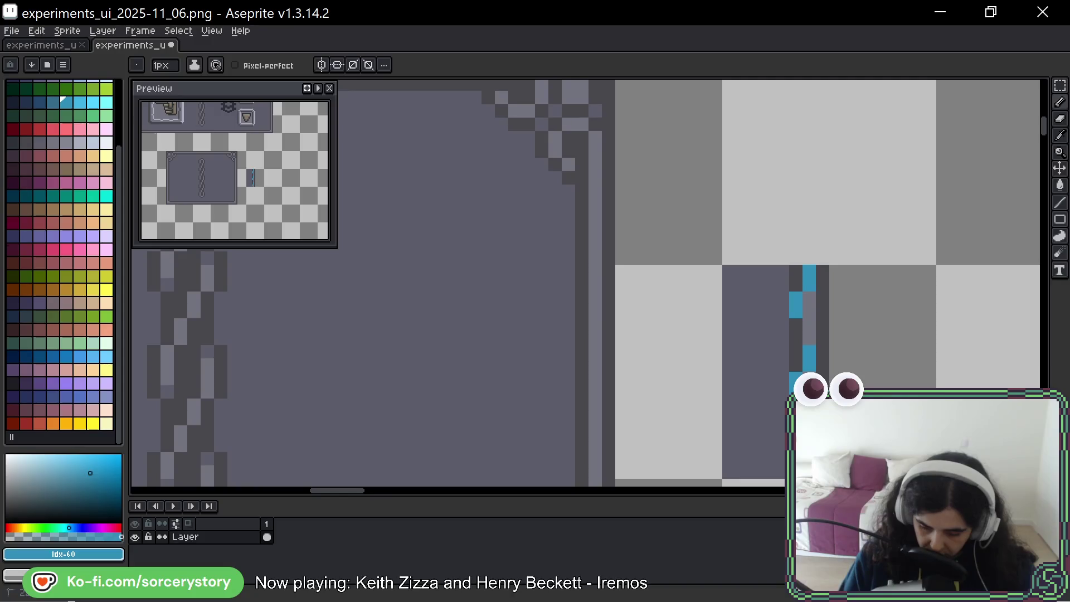
# Recentre on the border tile and select it ready for copying.
pyautogui.moveTo(875, 359); pyautogui.dragTo(802, 309)
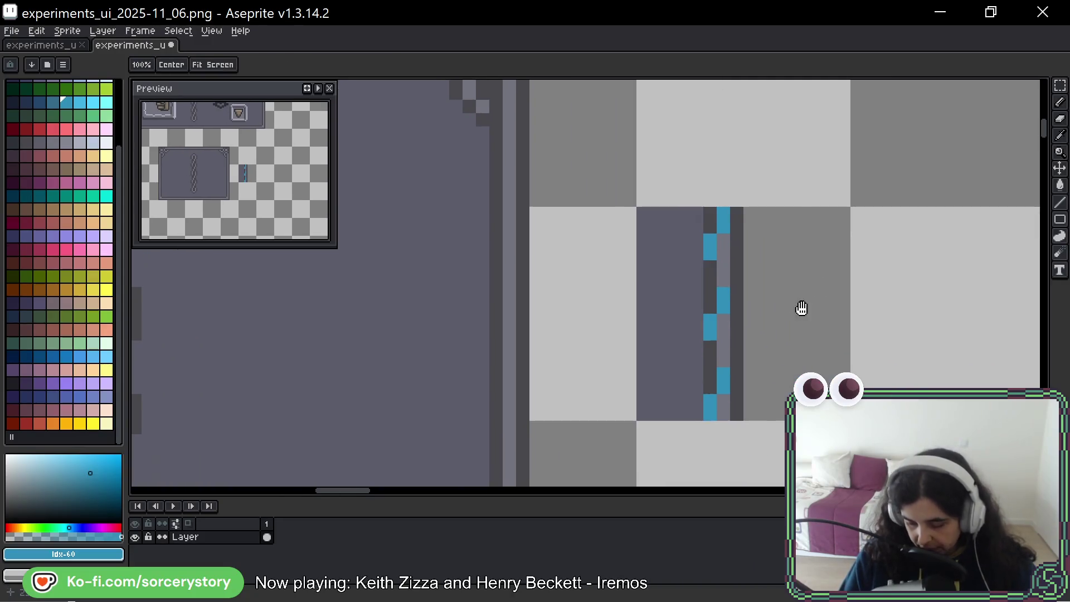
pyautogui.press('b')
pyautogui.press('m')
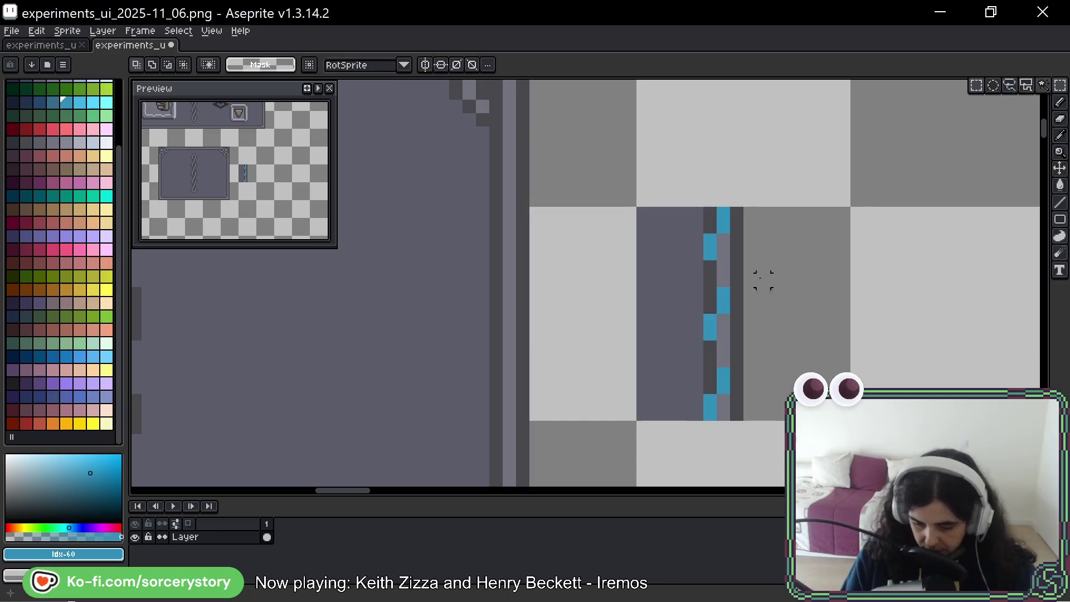
pyautogui.hotkey('ctrl', 'shift', 'd')
# Abandon the upward copy of the tile and return to the Pencil.
pyautogui.moveTo(747, 251); pyautogui.dragTo(768, 148)
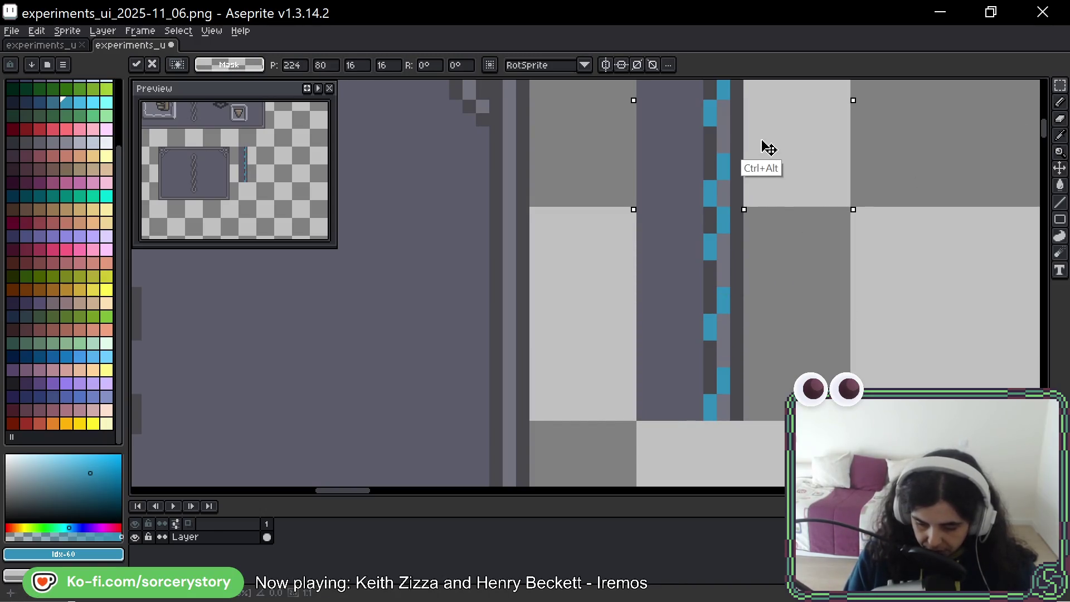
pyautogui.hotkey('ctrl', 'z')
pyautogui.hotkey('ctrl', 'd')
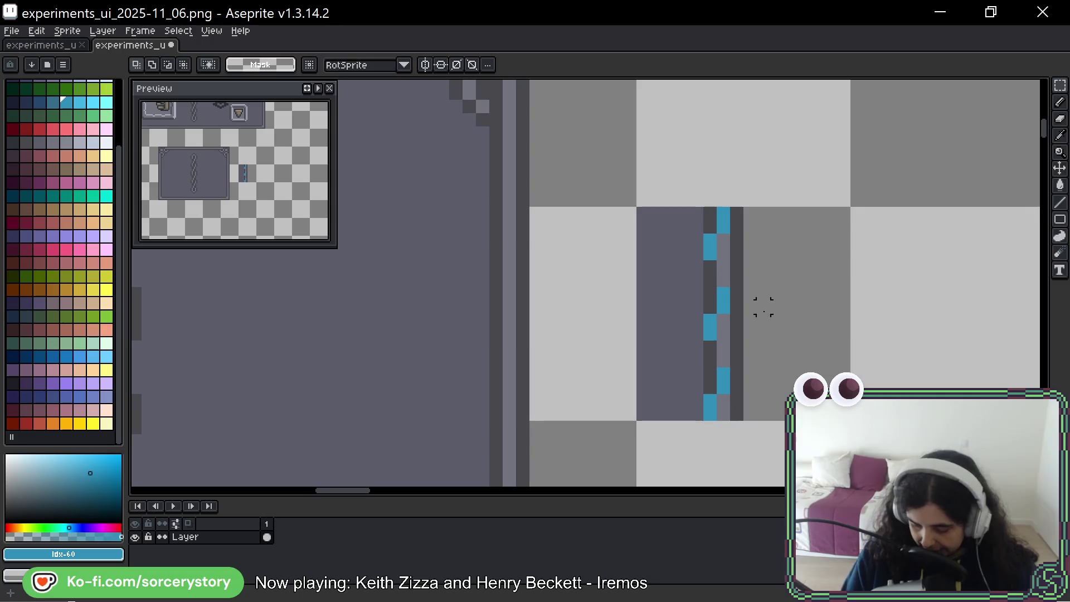
pyautogui.press('b')
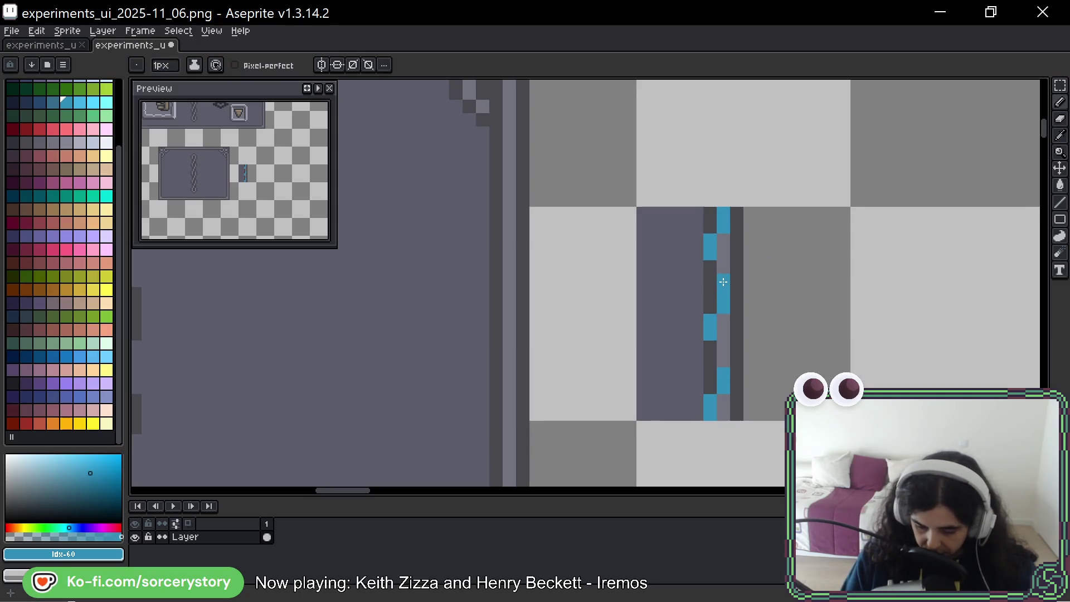
# Alternate teal and grey pixels across both stripe columns into a staggered cord pattern.
pyautogui.click(710, 307)
pyautogui.keyDown('alt'); pyautogui.click(724, 335); pyautogui.keyUp('alt')
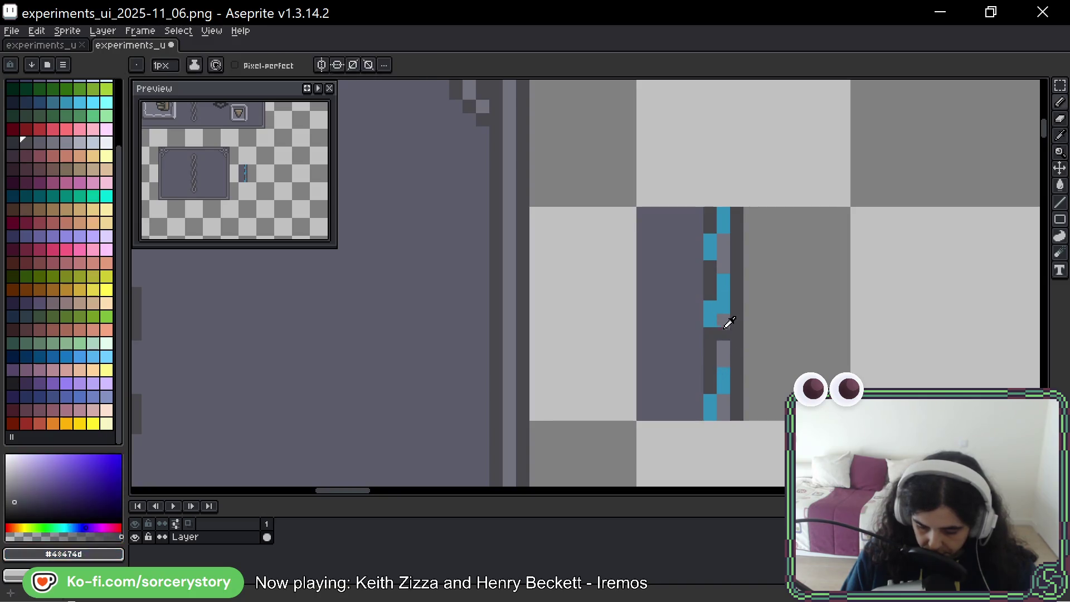
pyautogui.click(723, 308)
pyautogui.keyDown('alt'); pyautogui.click(722, 399); pyautogui.keyUp('alt')
pyautogui.click(725, 349)
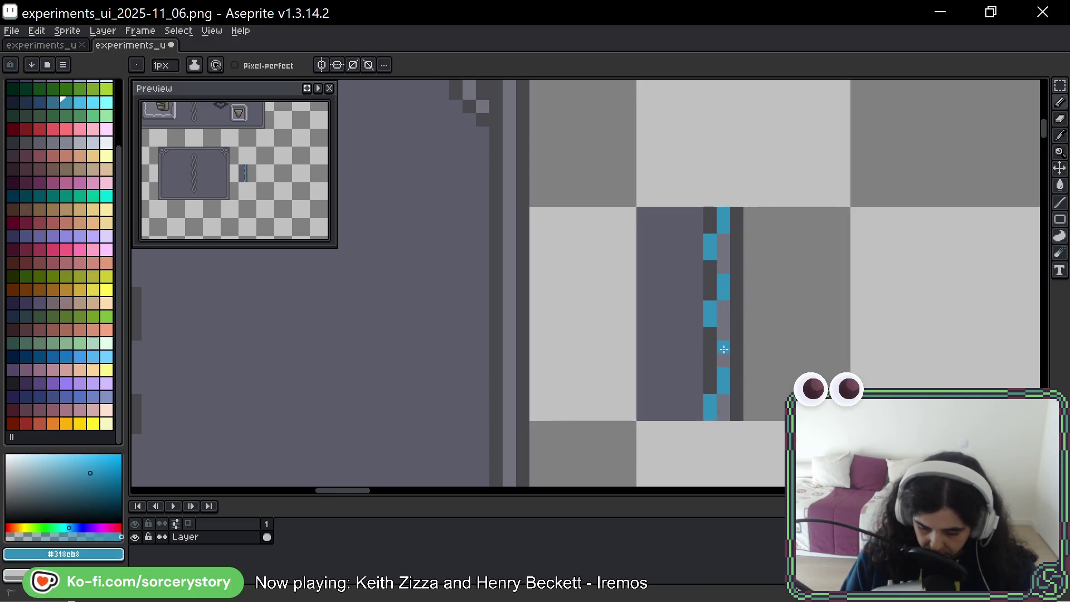
pyautogui.click(710, 360)
pyautogui.click(721, 373)
pyautogui.click(711, 374)
pyautogui.keyDown('alt'); pyautogui.click(714, 403); pyautogui.keyUp('alt')
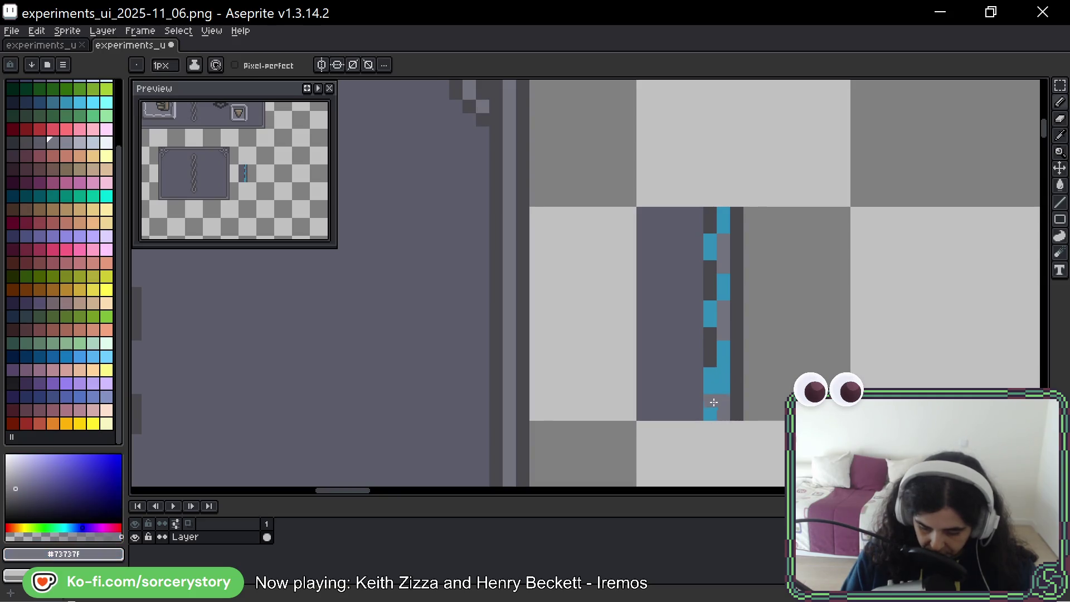
pyautogui.click(713, 404)
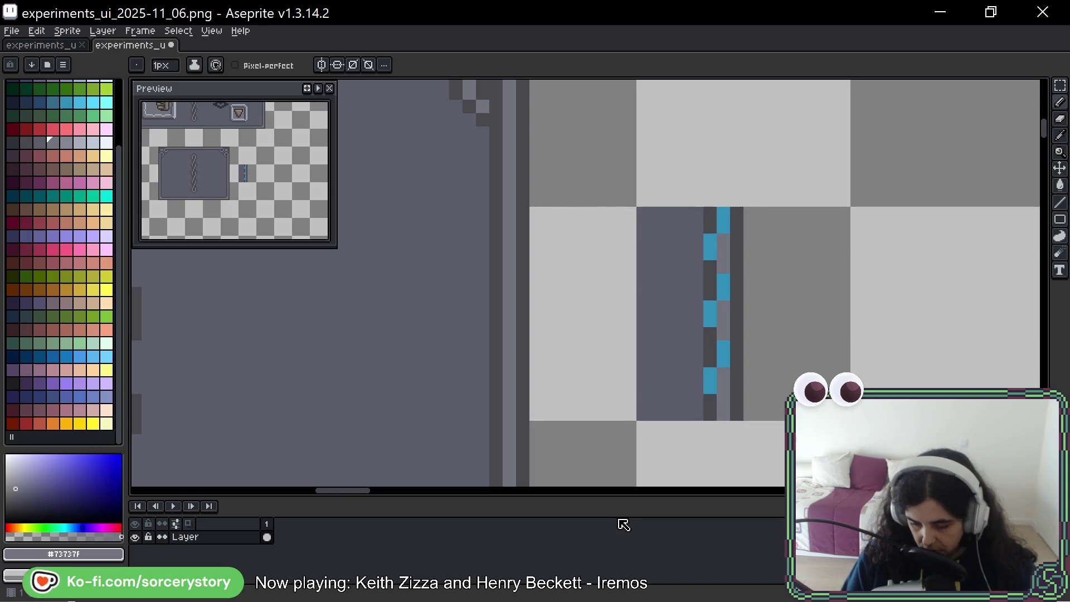
pyautogui.press('space')
pyautogui.moveTo(859, 301); pyautogui.dragTo(831, 290)
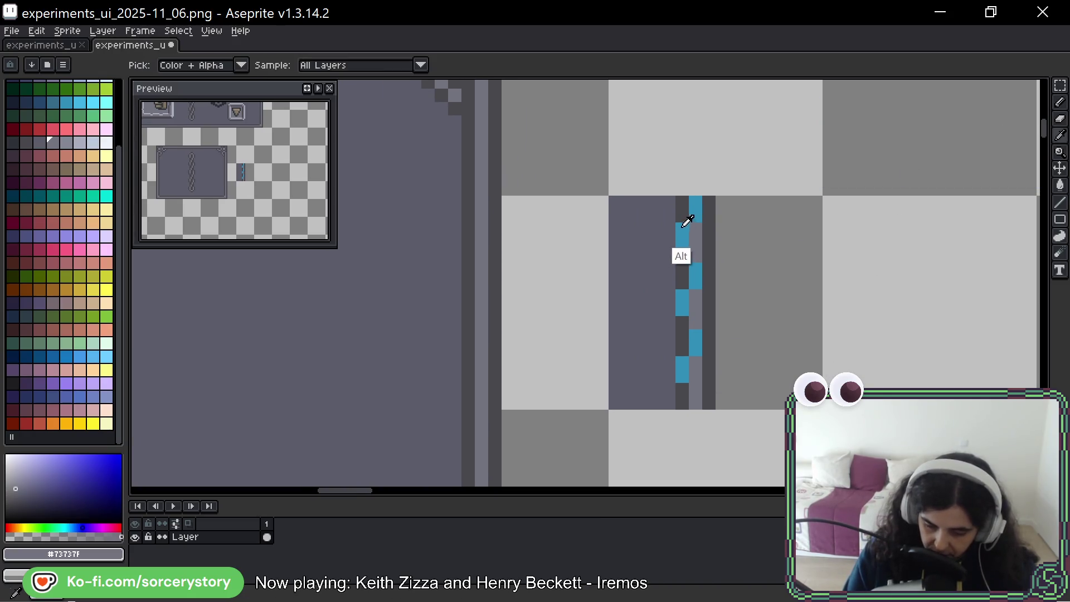
# Repaint the left stripe's teal dark grey and start blue stair-step pixels off its left side.
pyautogui.keyDown('alt'); pyautogui.click(684, 208); pyautogui.keyUp('alt')
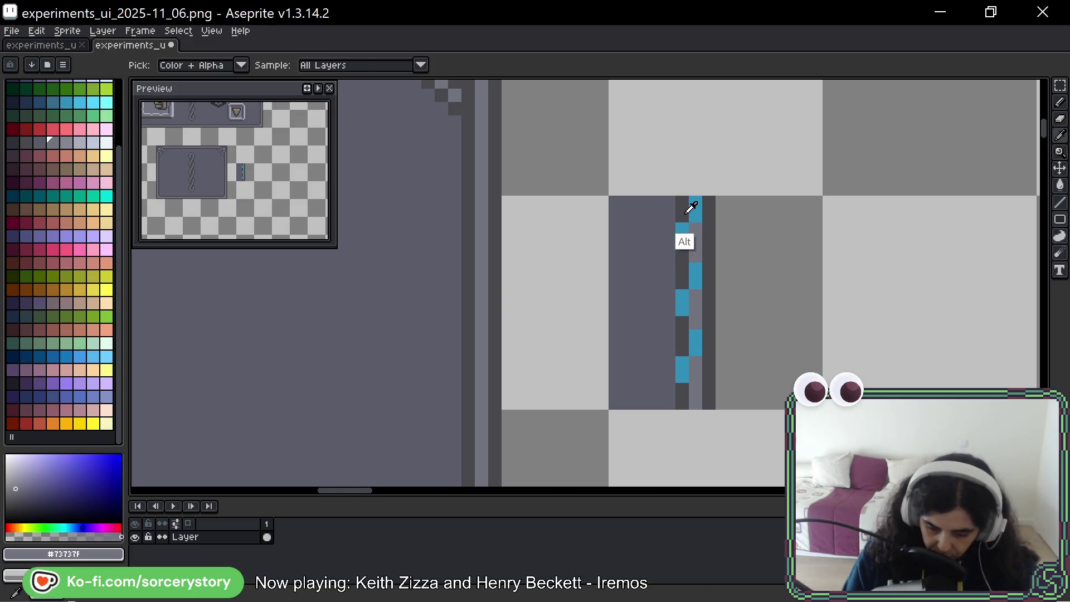
pyautogui.moveTo(685, 225); pyautogui.dragTo(689, 345)
pyautogui.keyDown('alt'); pyautogui.click(698, 210); pyautogui.keyUp('alt')
pyautogui.click(697, 231)
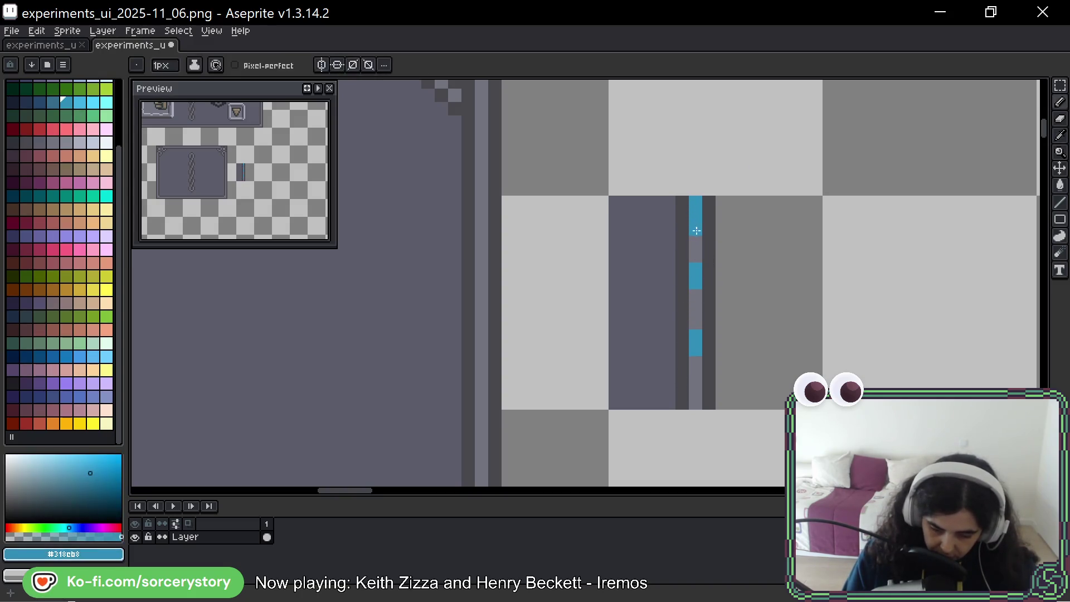
pyautogui.hotkey('ctrl', 'z')
pyautogui.click(683, 229)
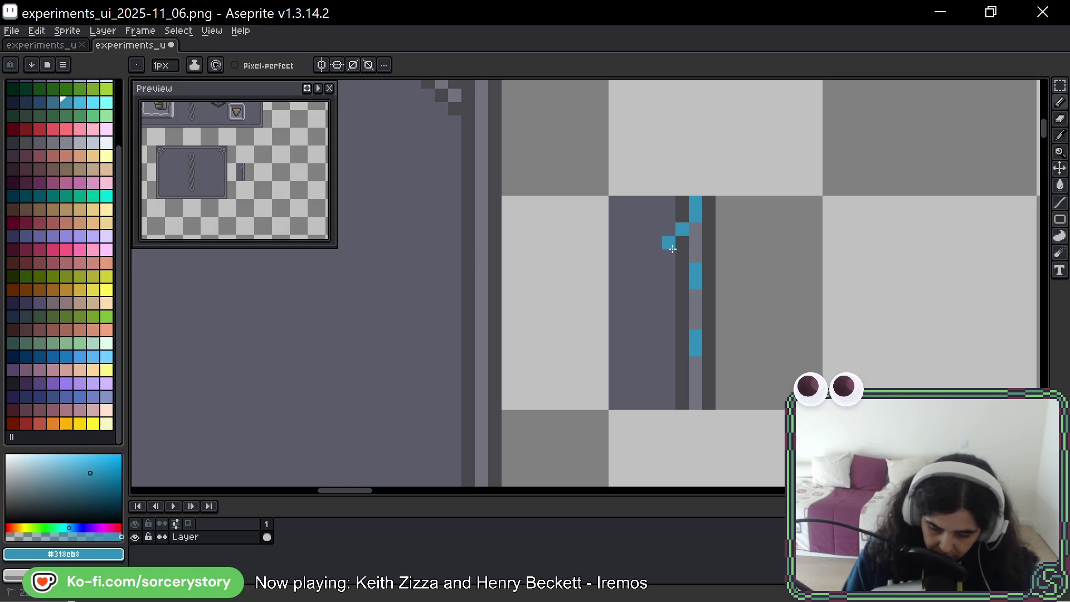
pyautogui.moveTo(671, 248); pyautogui.dragTo(671, 259)
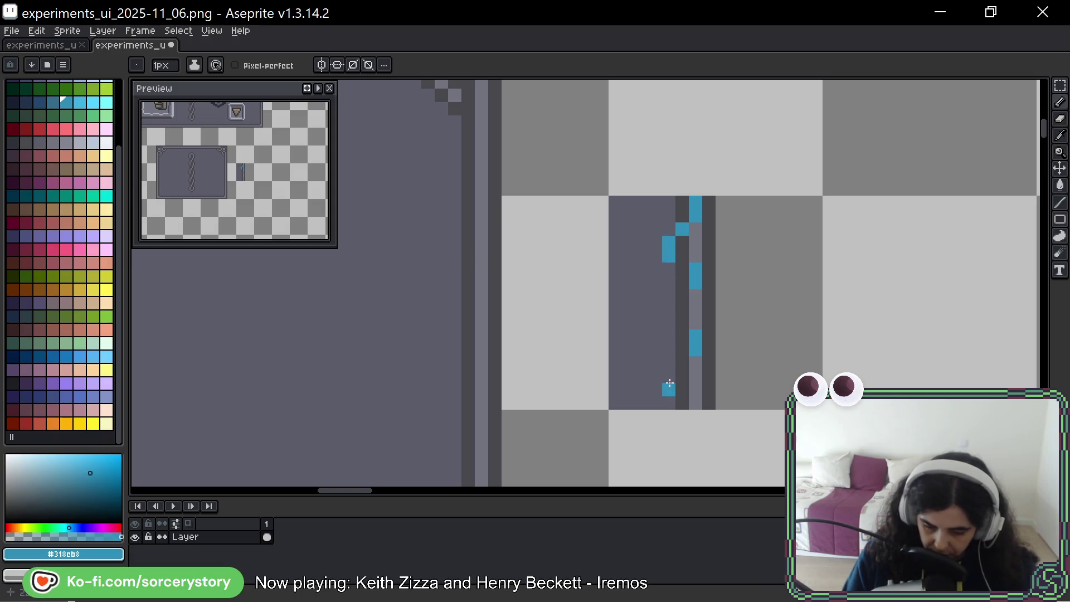
pyautogui.keyDown('alt'); pyautogui.click(696, 248); pyautogui.keyUp('alt')
pyautogui.click(696, 270)
# Continue the blue stair steps lower down the stripe, undoing misplaced pixels along the way.
pyautogui.keyDown('alt'); pyautogui.click(703, 298); pyautogui.keyUp('alt')
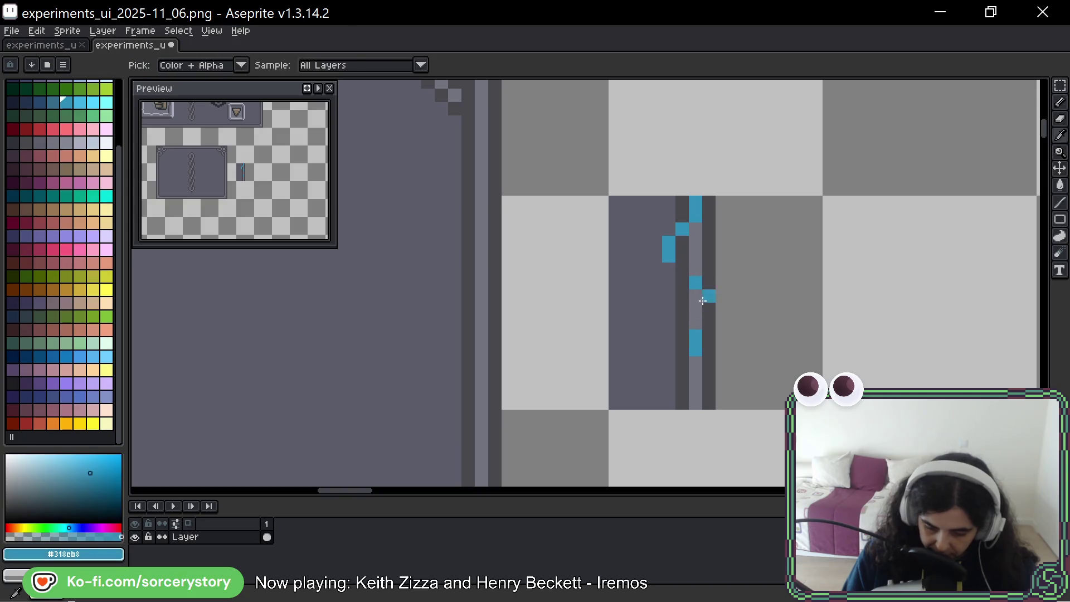
pyautogui.moveTo(669, 324)
pyautogui.mouseDown()
pyautogui.moveTo(669, 337)
pyautogui.moveTo(695, 349)
pyautogui.mouseUp()
pyautogui.keyDown('alt'); pyautogui.click(696, 318); pyautogui.keyUp('alt')
pyautogui.keyDown('alt'); pyautogui.click(683, 311); pyautogui.keyUp('alt')
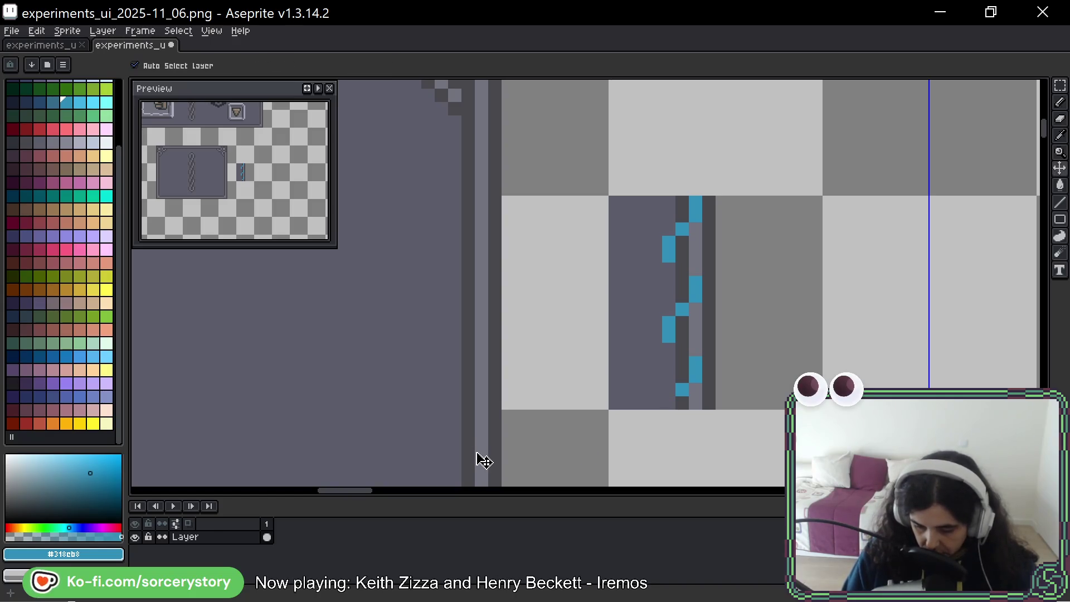
pyautogui.hotkey('ctrl', 'z')
pyautogui.hotkey('ctrl', 'z')
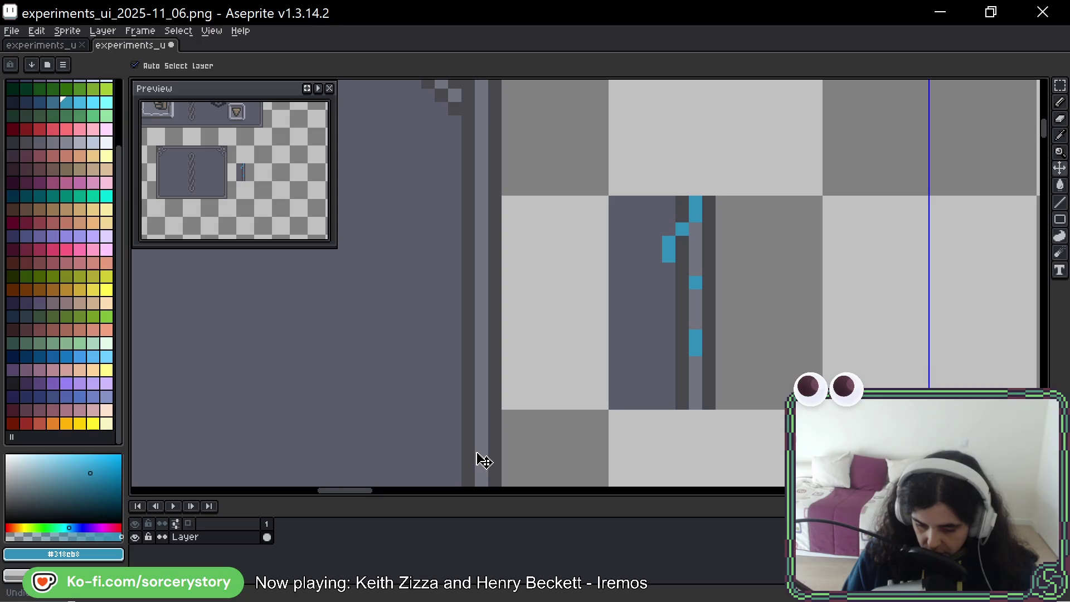
pyautogui.moveTo(696, 276); pyautogui.dragTo(668, 310)
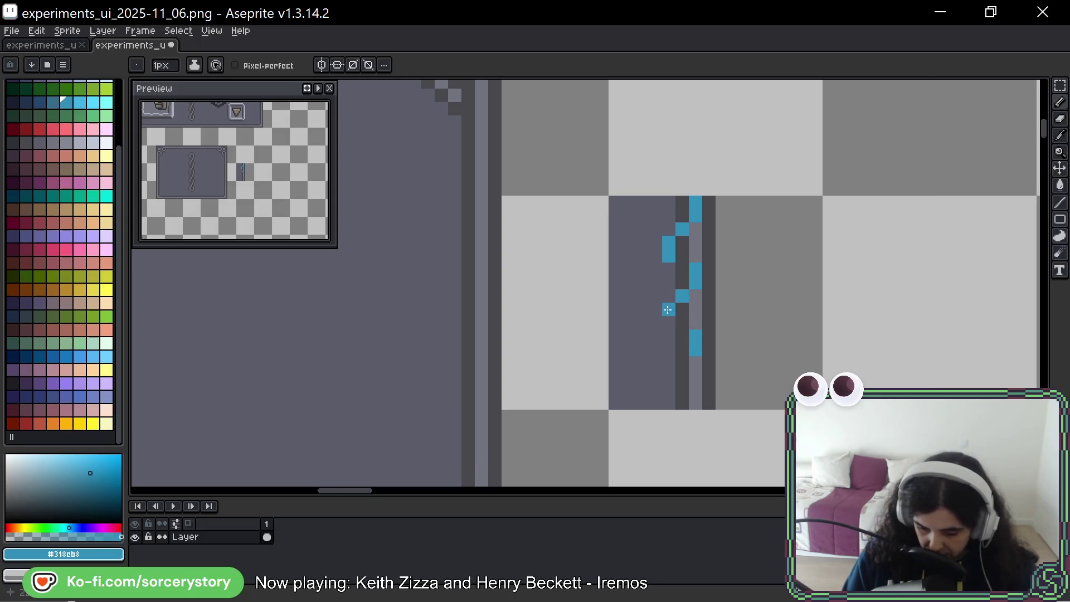
pyautogui.click(670, 322)
pyautogui.click(683, 363)
# Paint a two-pixel blue run on the left of the chain stripe.
pyautogui.moveTo(669, 376); pyautogui.dragTo(670, 389)
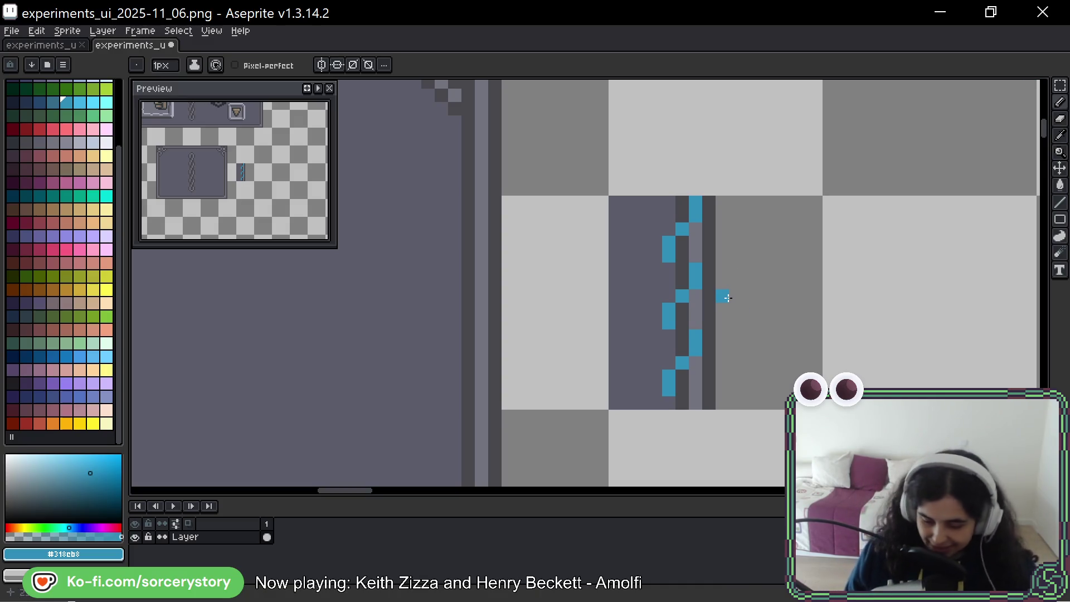
# Recolour the upper chain column, swapping cyan and dark grey pixels into even links.
pyautogui.moveTo(806, 287); pyautogui.dragTo(747, 292)
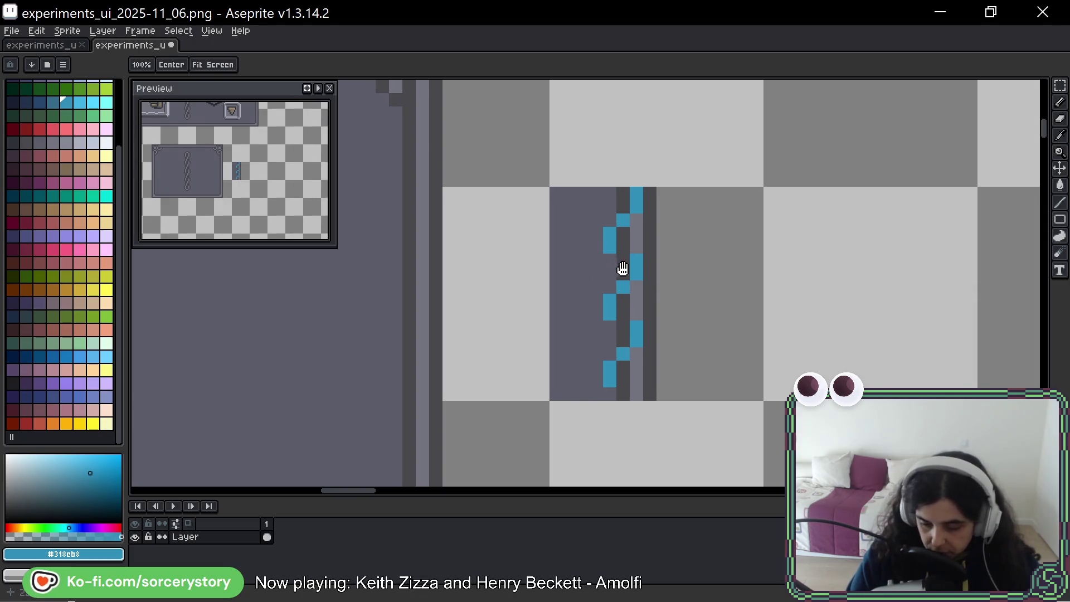
pyautogui.press('alt')
pyautogui.keyDown('alt'); pyautogui.click(619, 248); pyautogui.keyUp('alt')
pyautogui.click(617, 231)
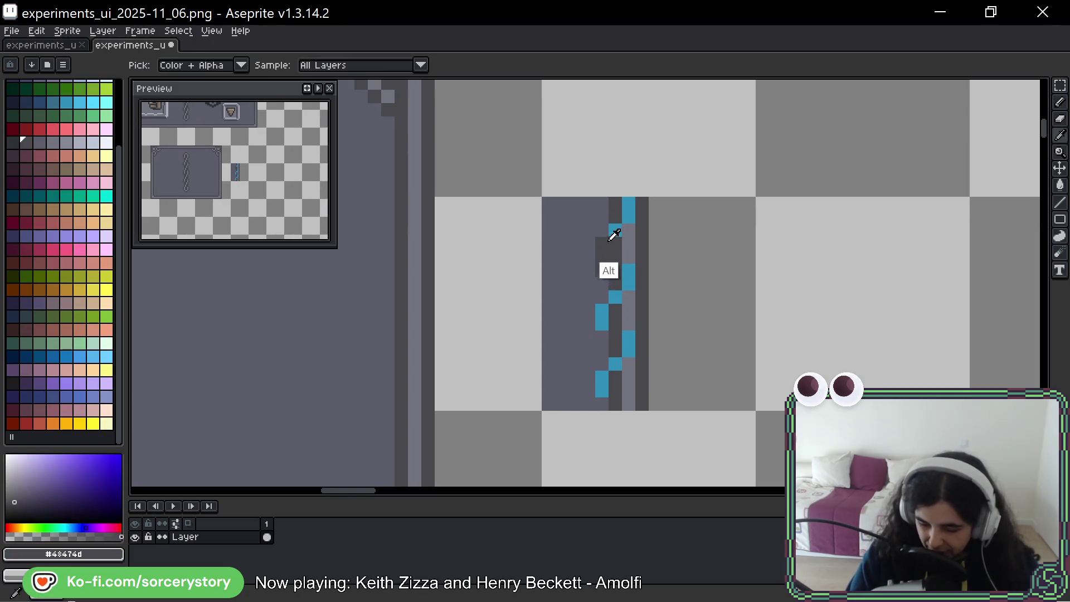
pyautogui.keyDown('alt'); pyautogui.click(617, 230); pyautogui.keyUp('alt')
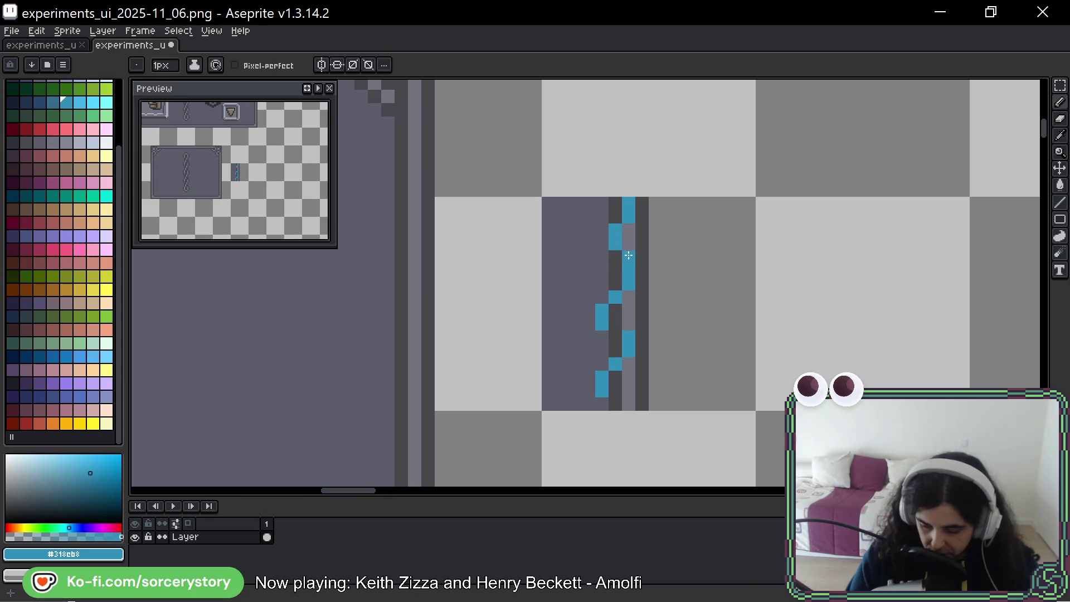
pyautogui.click(629, 257)
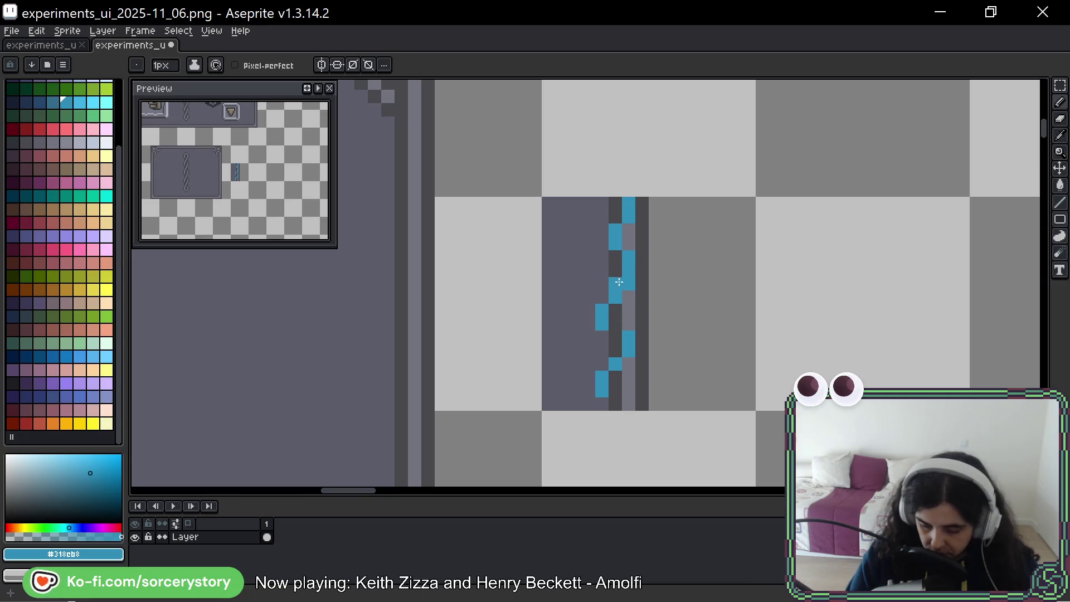
pyautogui.keyDown('alt'); pyautogui.click(601, 335); pyautogui.keyUp('alt')
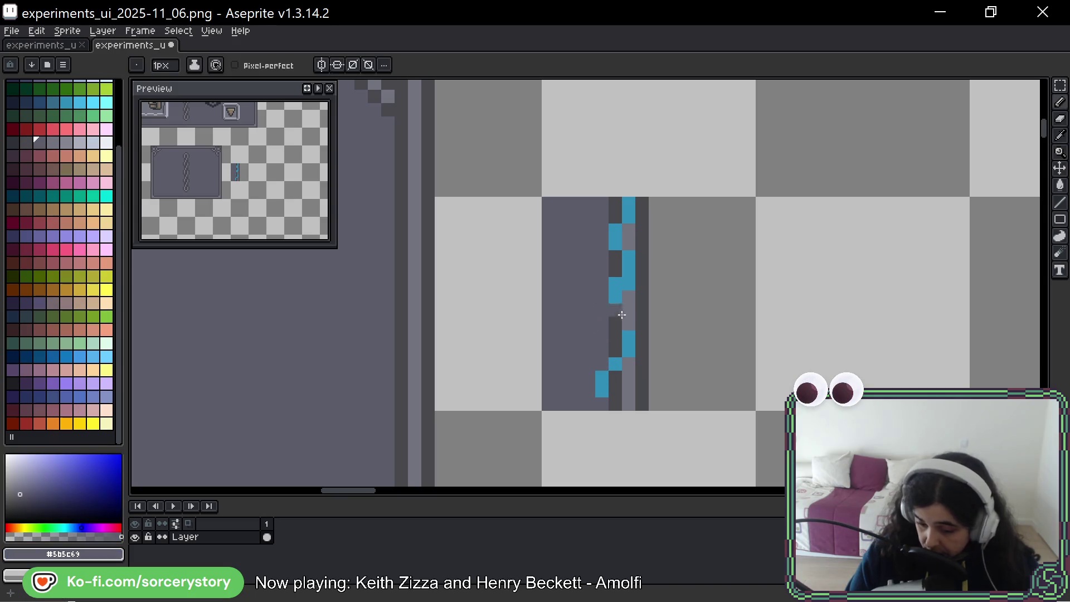
pyautogui.keyDown('alt'); pyautogui.click(630, 285); pyautogui.keyUp('alt')
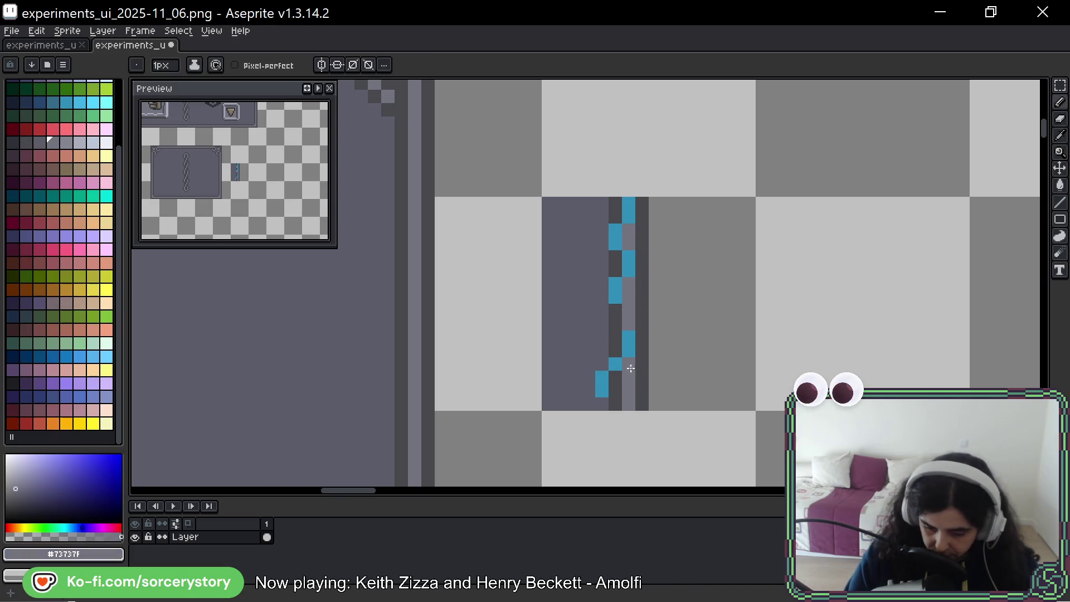
pyautogui.click(616, 337)
# Repaint the lower chain column in greys and cyan to finish the alternating link pattern.
pyautogui.keyDown('alt'); pyautogui.click(633, 363); pyautogui.keyUp('alt')
pyautogui.moveTo(629, 337); pyautogui.dragTo(602, 377)
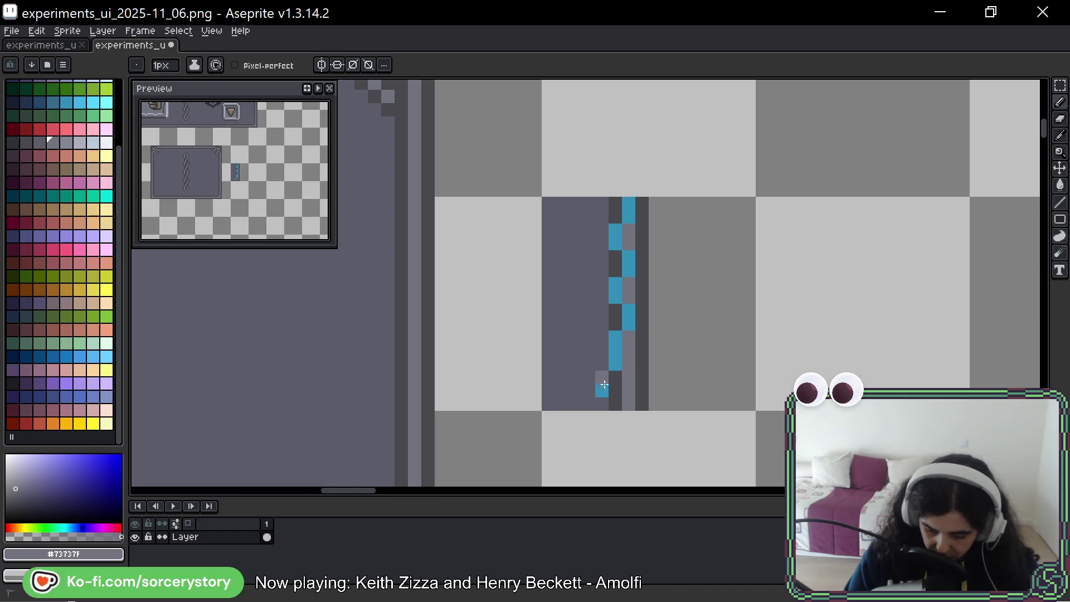
pyautogui.keyDown('alt'); pyautogui.click(591, 379); pyautogui.keyUp('alt')
pyautogui.keyDown('alt'); pyautogui.click(616, 383); pyautogui.keyUp('alt')
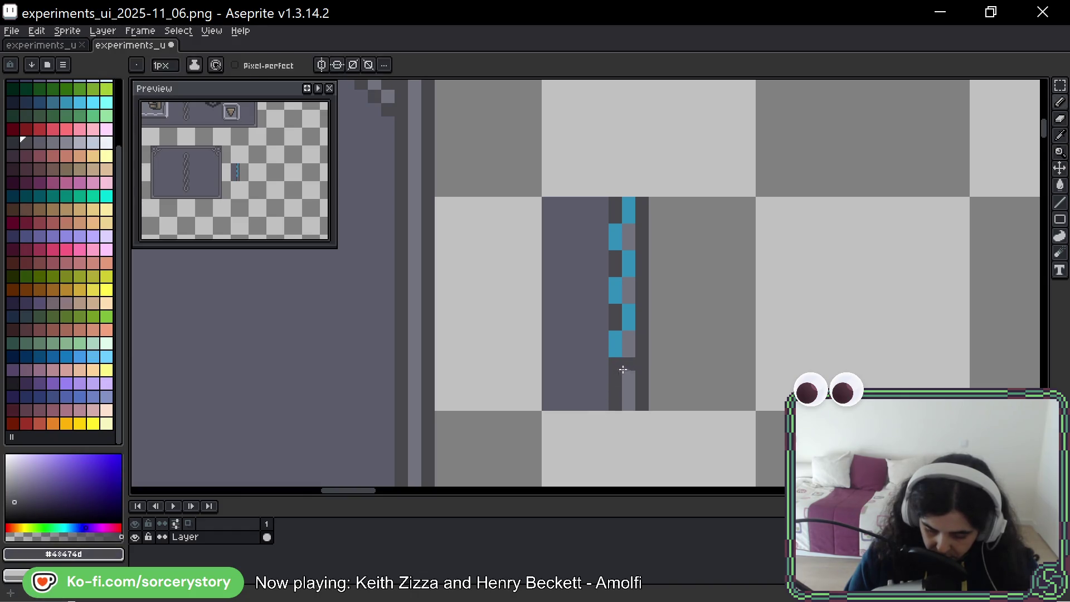
pyautogui.keyDown('alt'); pyautogui.click(616, 341); pyautogui.keyUp('alt')
pyautogui.click(629, 374)
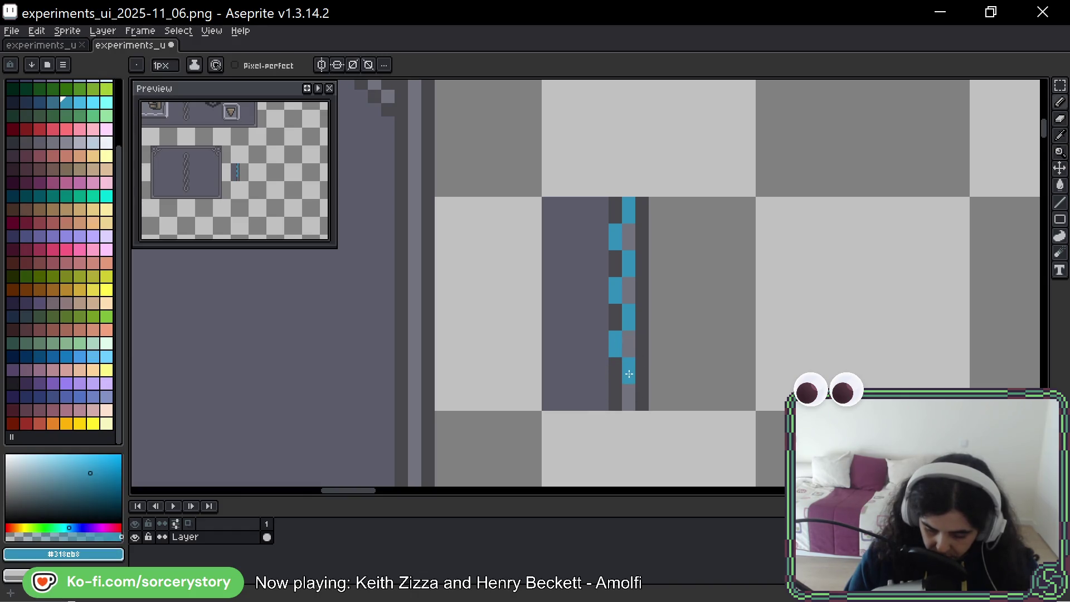
pyautogui.click(624, 406)
pyautogui.click(619, 399)
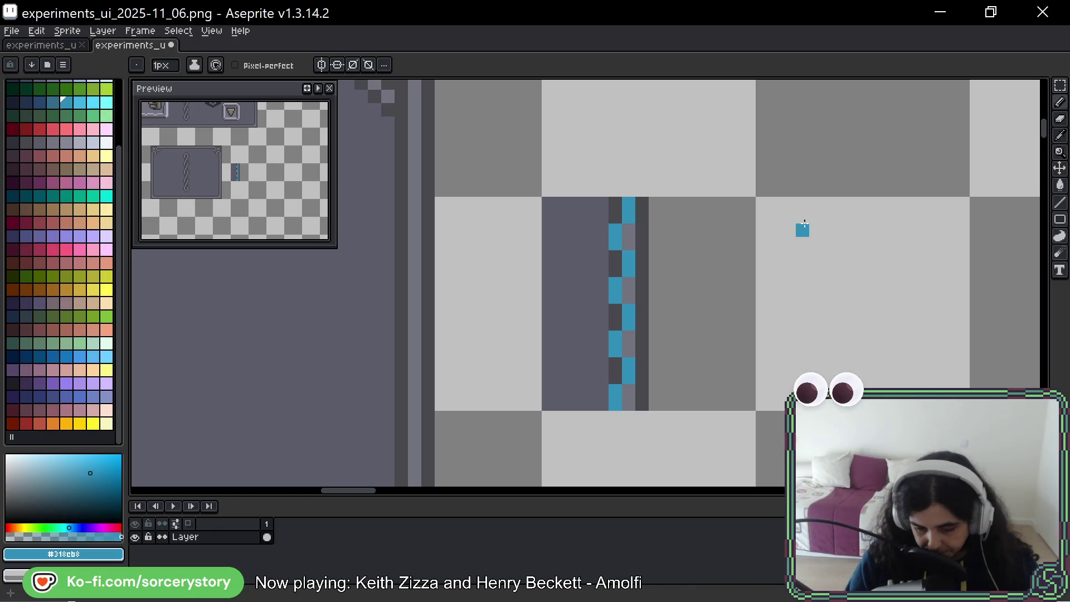
pyautogui.press('alt')
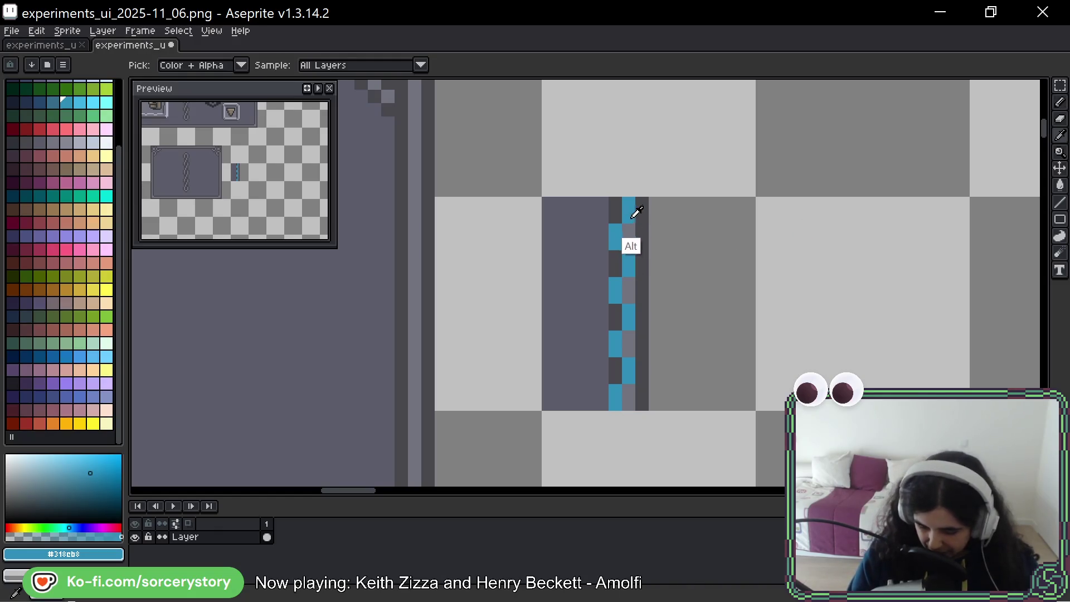
pyautogui.keyDown('alt'); pyautogui.click(640, 224); pyautogui.keyUp('alt')
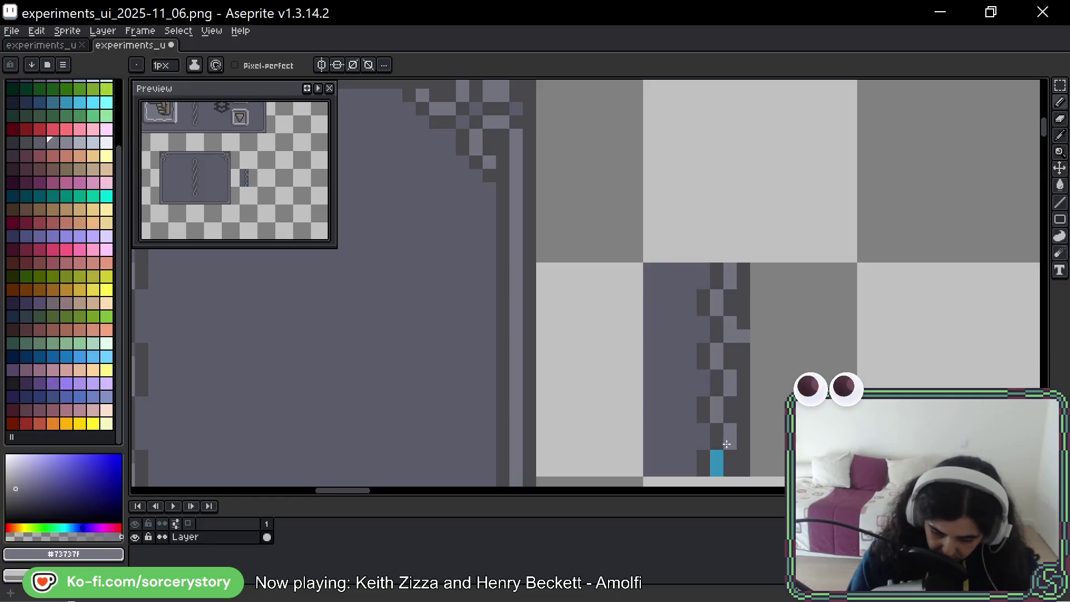
pyautogui.press('alt')
pyautogui.press('alt')
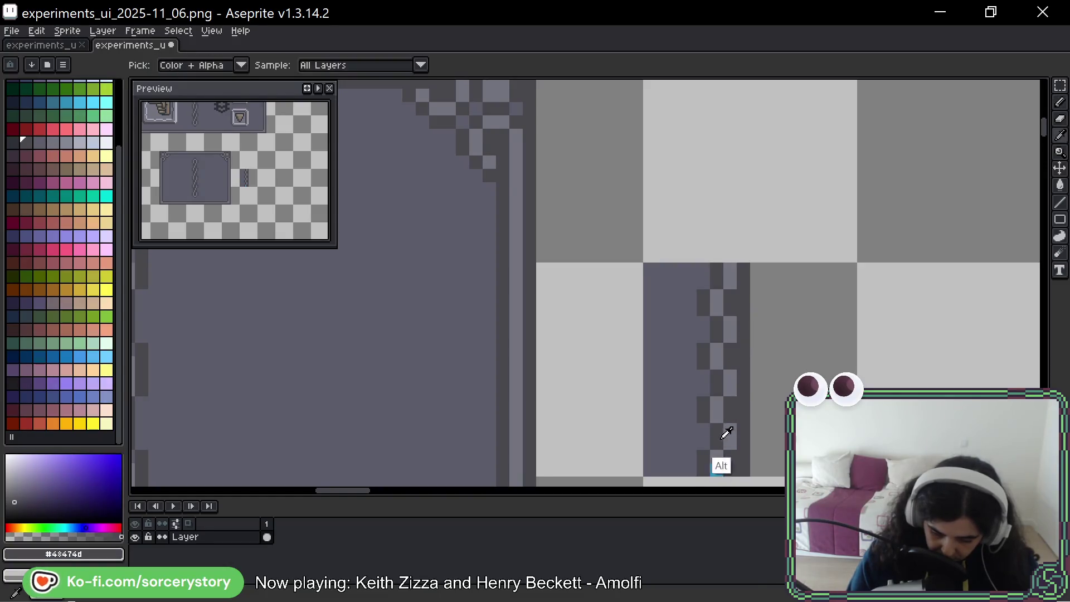
pyautogui.moveTo(755, 403); pyautogui.dragTo(749, 341)
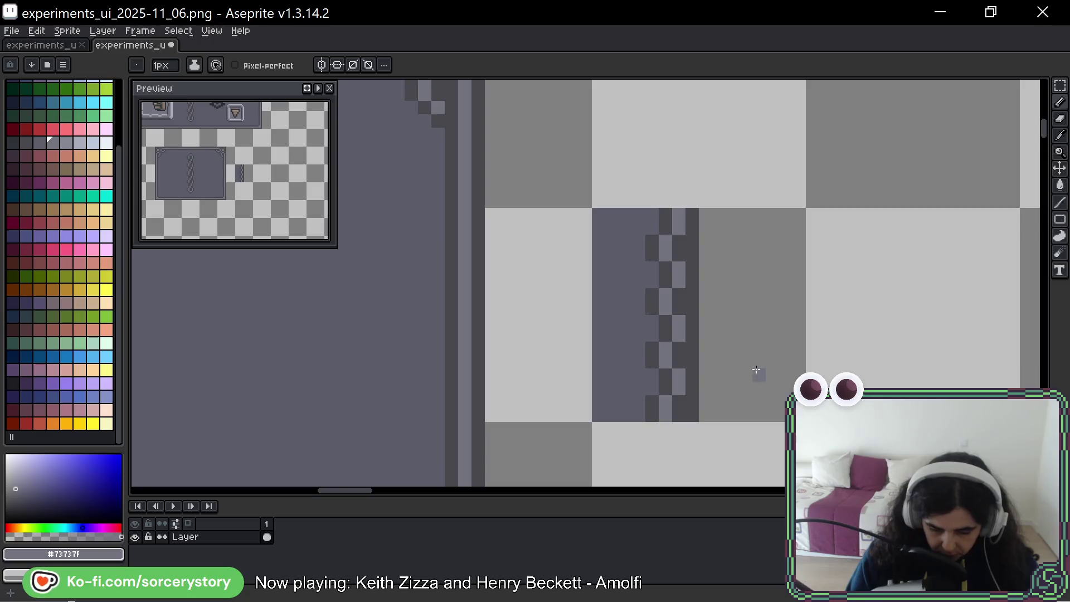
# Duplicate the 16×16 chain tile one cell to the right.
pyautogui.click(1060, 85)
pyautogui.moveTo(902, 188); pyautogui.dragTo(784, 201)
pyautogui.moveTo(612, 294); pyautogui.dragTo(617, 361)
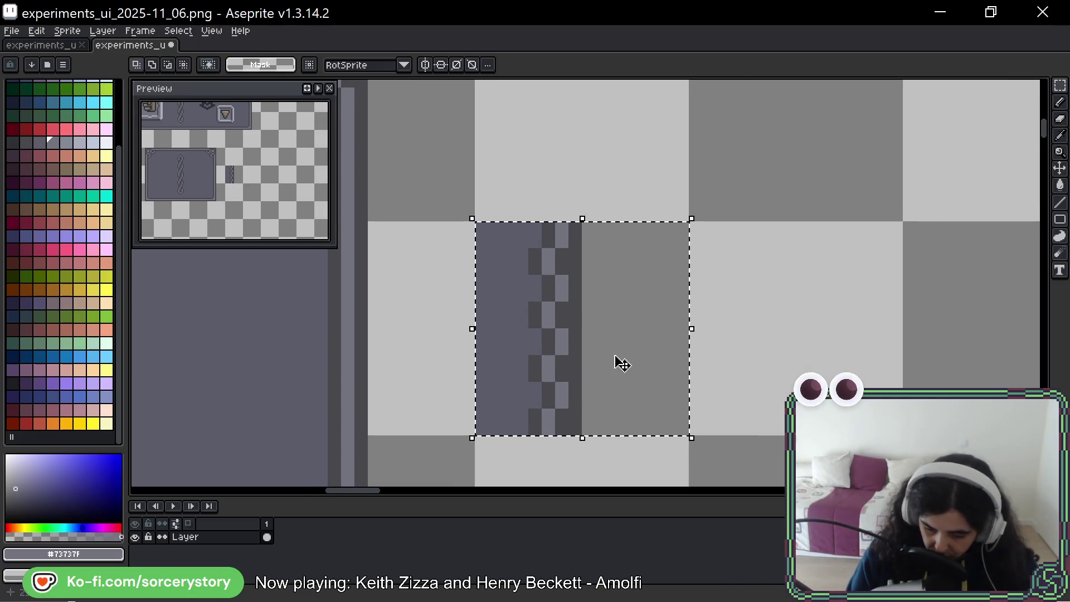
pyautogui.moveTo(650, 327); pyautogui.dragTo(816, 332)
pyautogui.moveTo(813, 282); pyautogui.dragTo(784, 279)
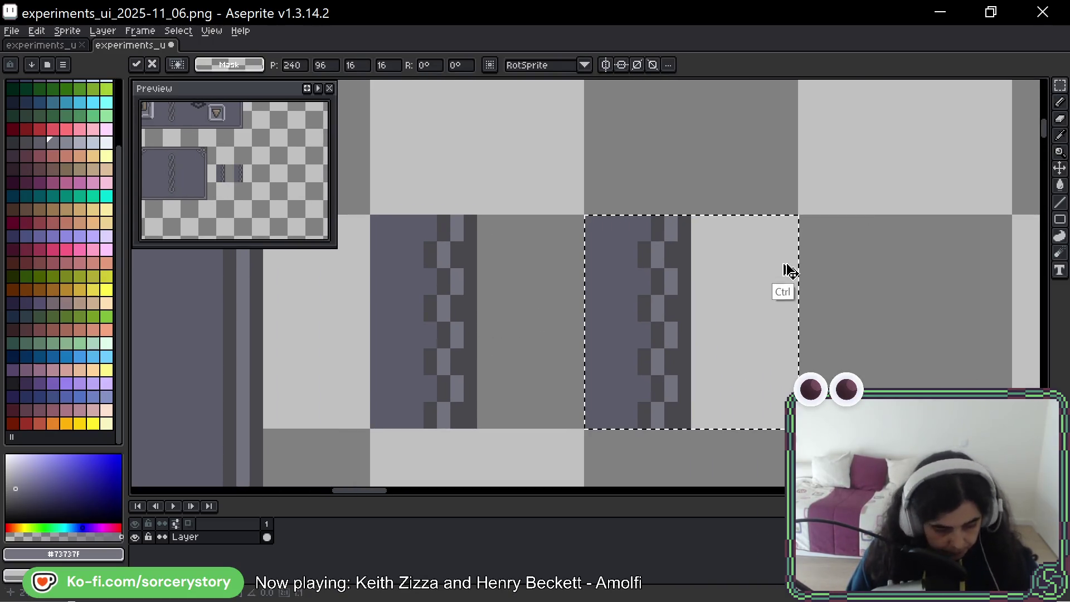
pyautogui.hotkey('ctrl', 'd')
# Darken the copied tile's chain column and add light grey highlight pixels down it.
pyautogui.press('b')
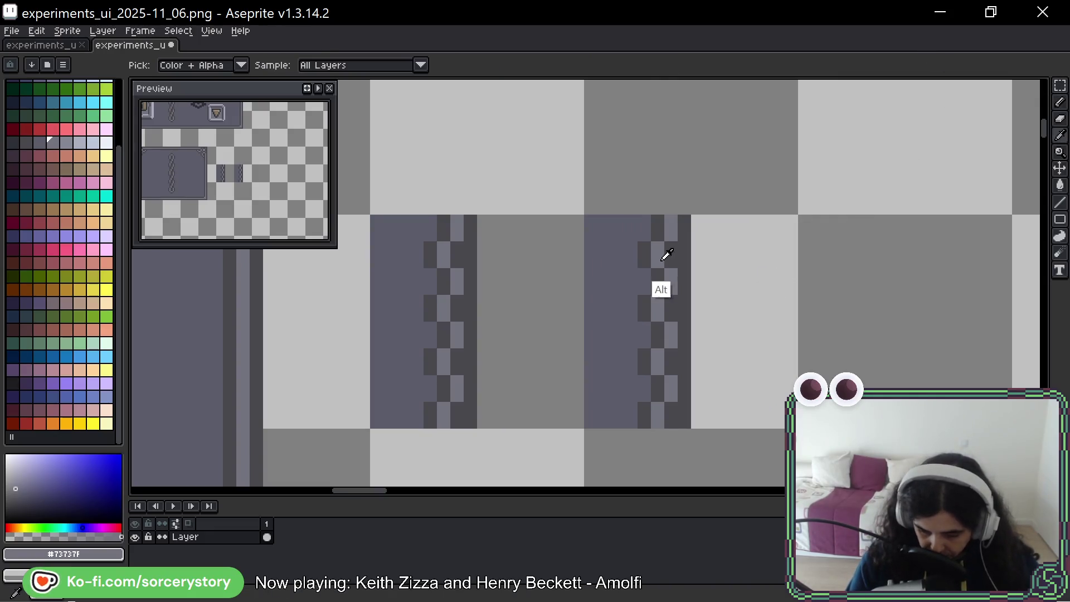
pyautogui.keyDown('alt'); pyautogui.click(661, 256); pyautogui.keyUp('alt')
pyautogui.moveTo(660, 243); pyautogui.dragTo(655, 371)
pyautogui.click(657, 415)
pyautogui.moveTo(672, 281); pyautogui.dragTo(672, 389)
pyautogui.press('alt')
pyautogui.keyDown('alt'); pyautogui.click(678, 215); pyautogui.keyUp('alt')
pyautogui.click(671, 228)
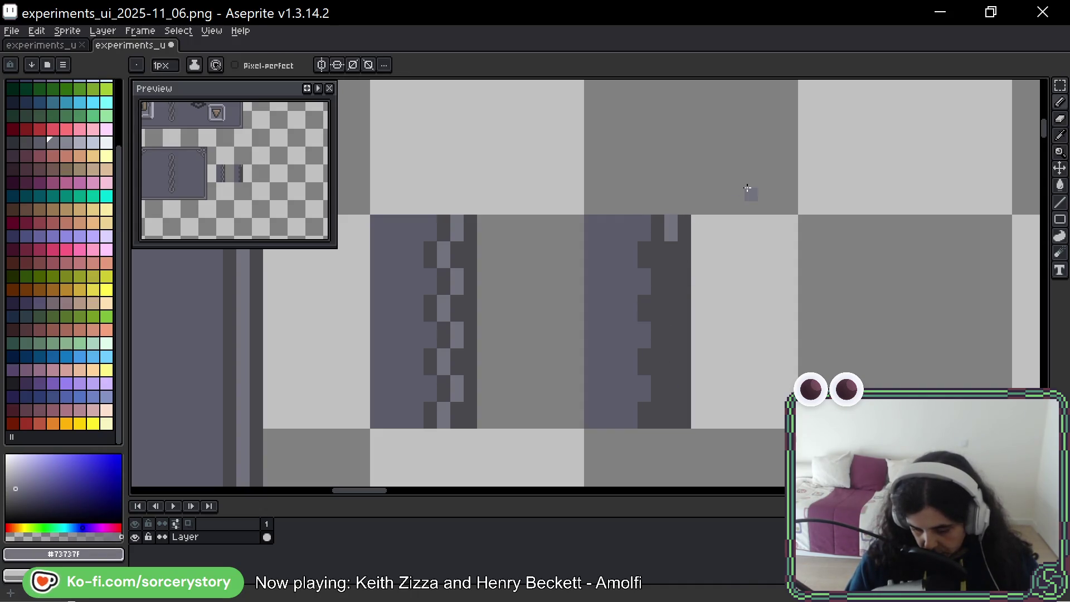
pyautogui.press('alt')
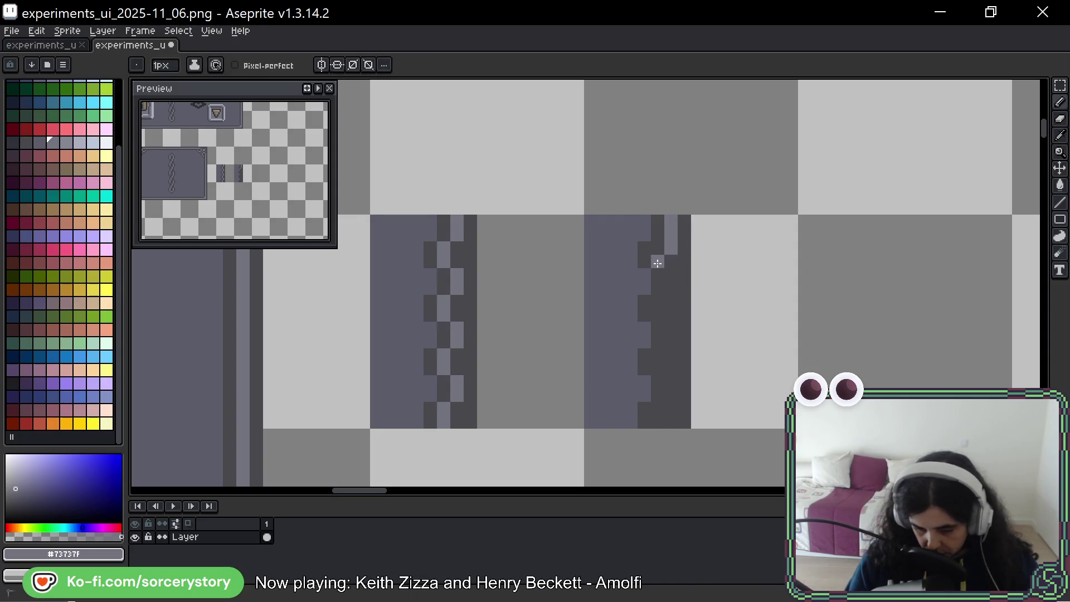
pyautogui.click(659, 275)
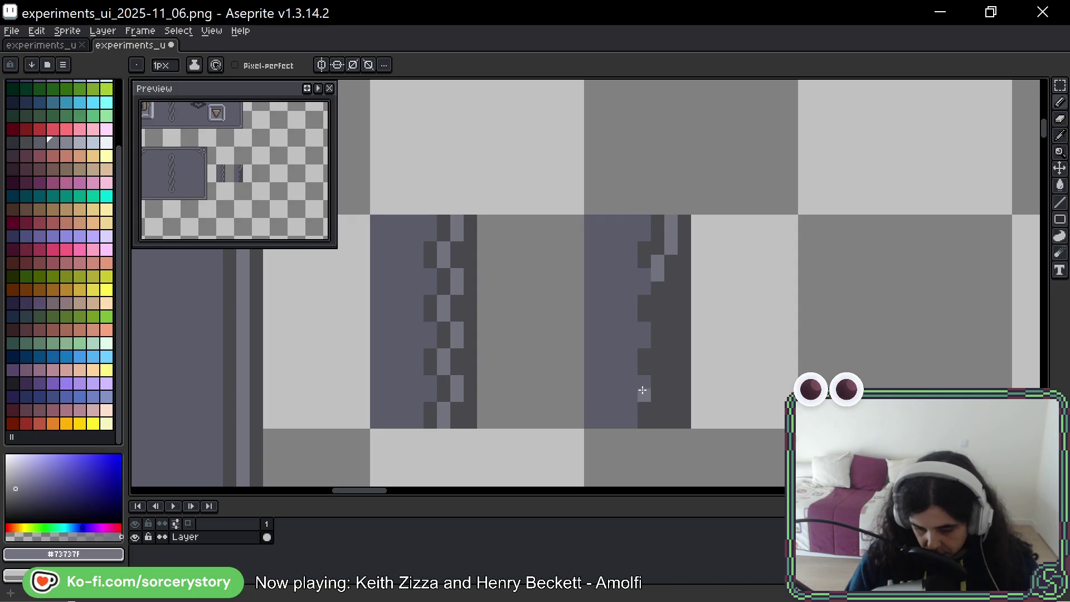
pyautogui.moveTo(646, 290); pyautogui.dragTo(647, 329)
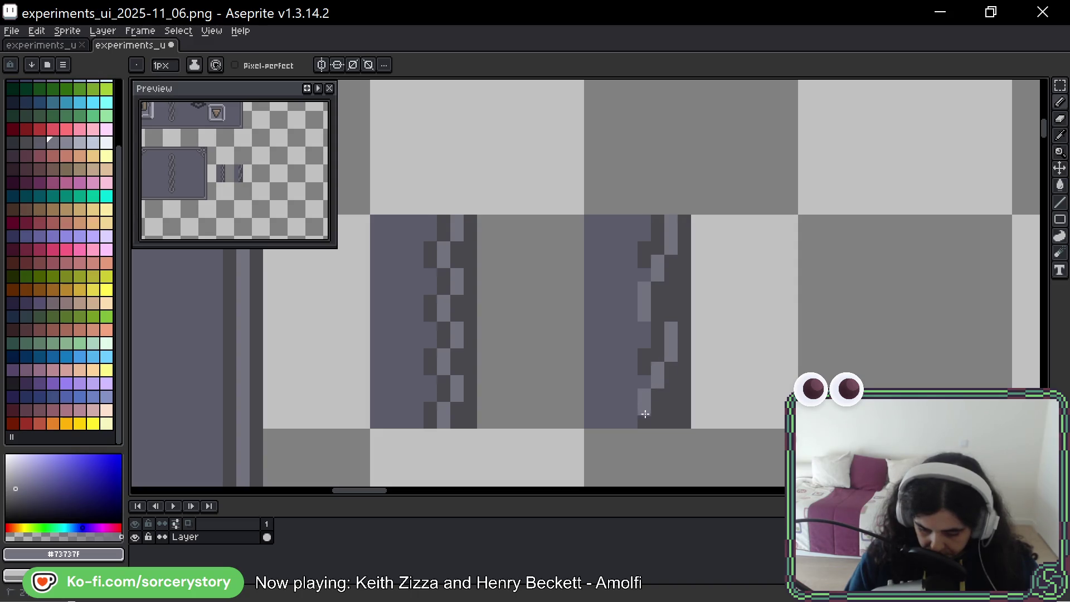
# Add dark grey pixels along the right stripe's chain links, including one at its top.
pyautogui.keyDown('alt'); pyautogui.click(669, 318); pyautogui.keyUp('alt')
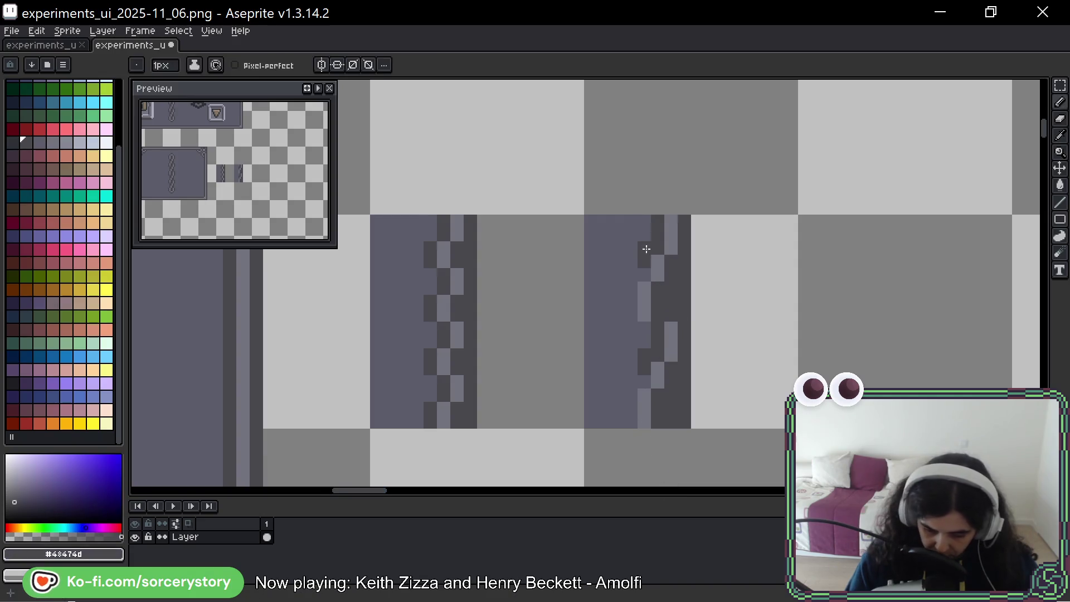
pyautogui.click(644, 275)
pyautogui.moveTo(635, 312); pyautogui.dragTo(634, 331)
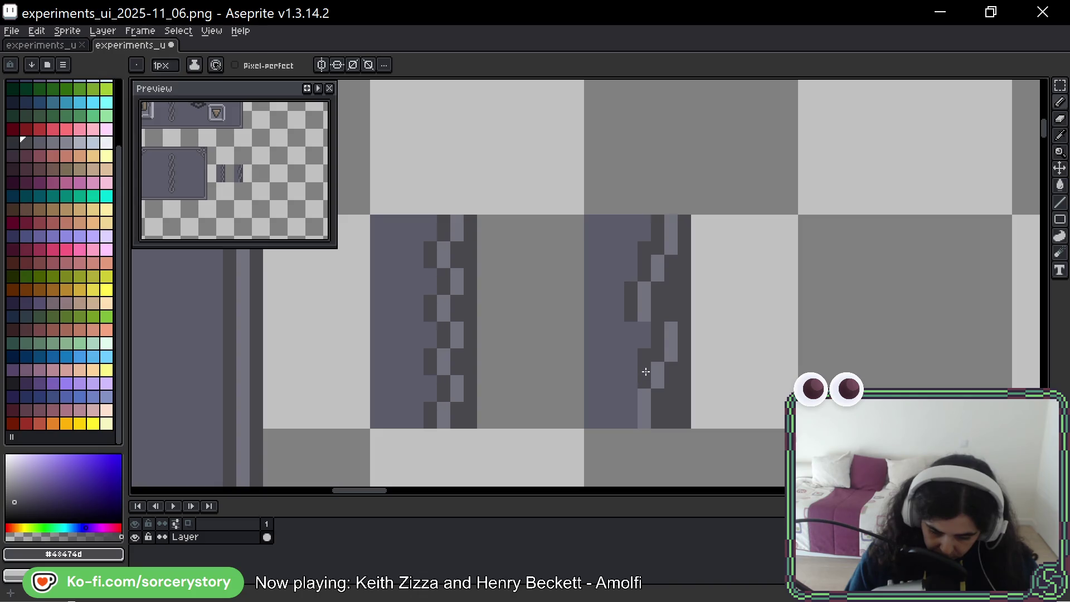
pyautogui.moveTo(646, 371); pyautogui.dragTo(646, 330)
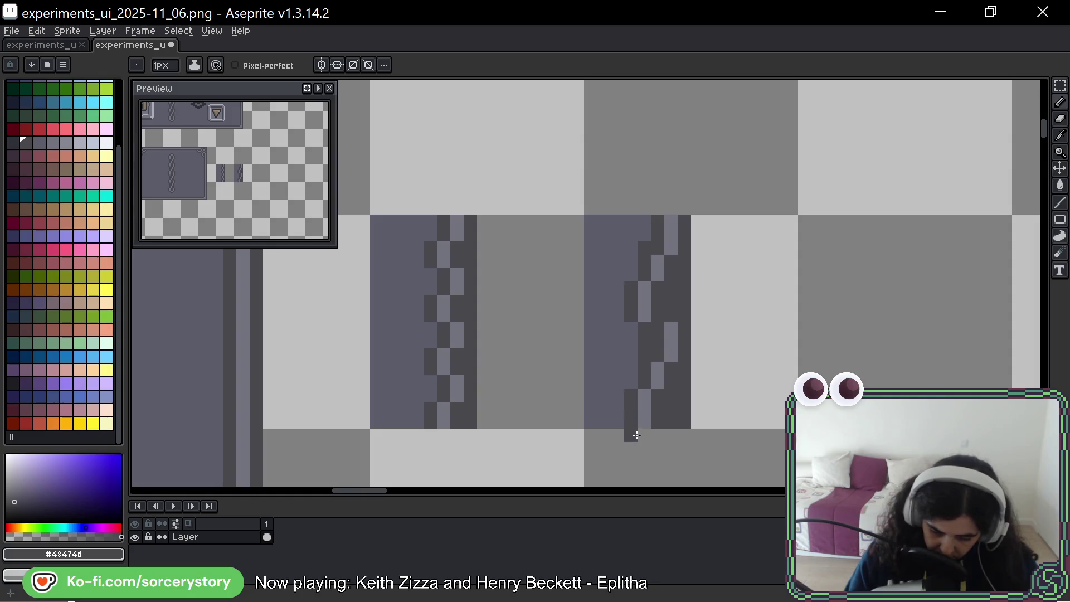
pyautogui.click(645, 222)
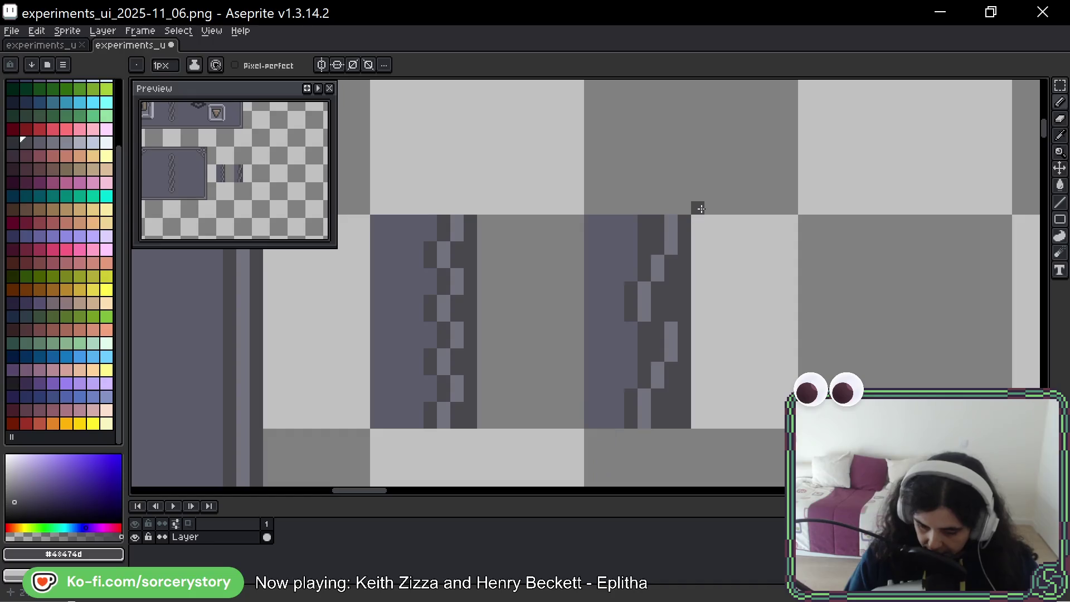
# Copy the right stripe tile one grid cell down and look over the wide chain tile.
pyautogui.click(1060, 85)
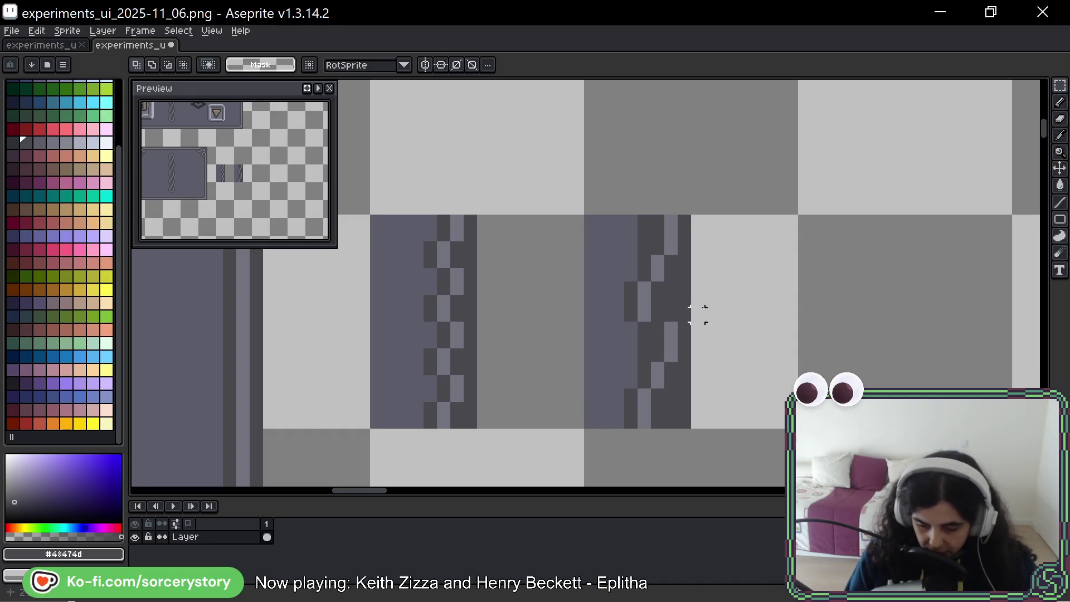
pyautogui.doubleClick(725, 288)
pyautogui.moveTo(698, 422); pyautogui.dragTo(711, 480)
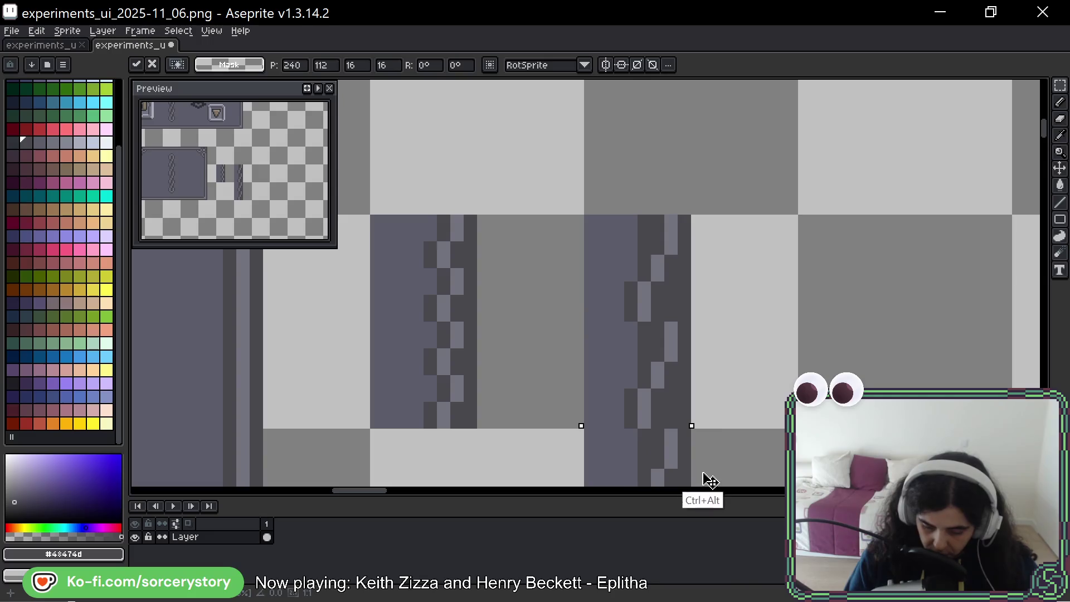
pyautogui.press('Return')
pyautogui.scroll(-3, 756, 376)
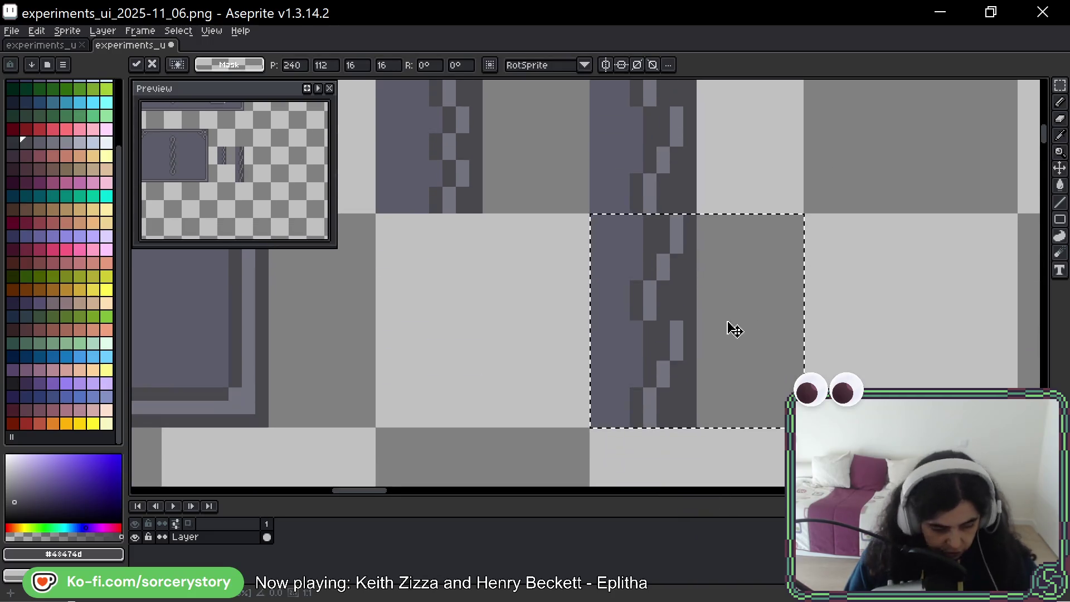
pyautogui.press('b')
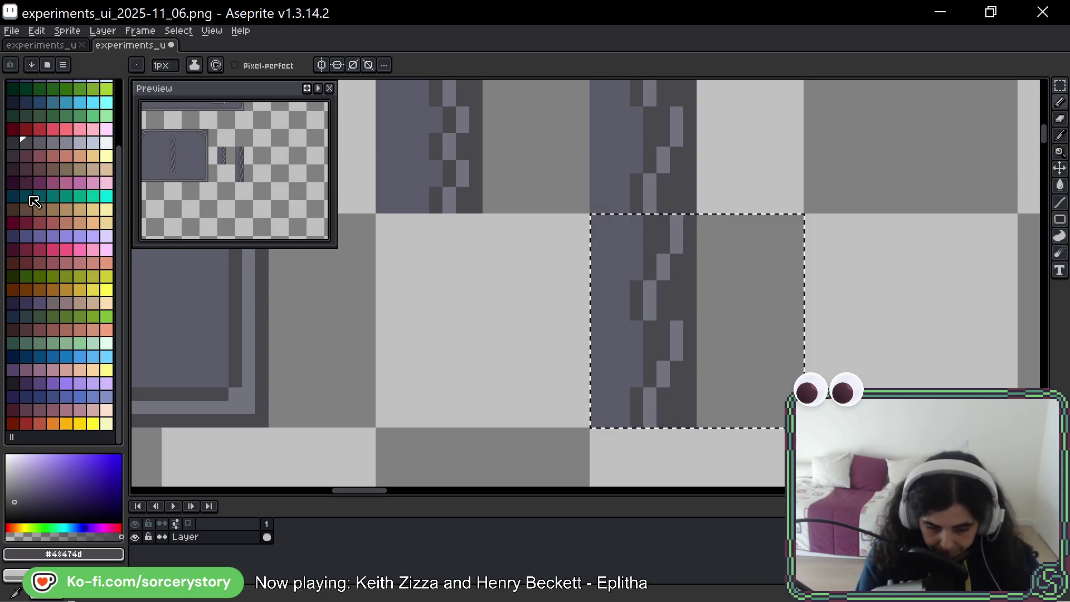
pyautogui.moveTo(545, 246)
pyautogui.mouseDown()
pyautogui.moveTo(600, 278)
pyautogui.moveTo(844, 212)
pyautogui.mouseUp()
pyautogui.moveTo(698, 327); pyautogui.dragTo(956, 318)
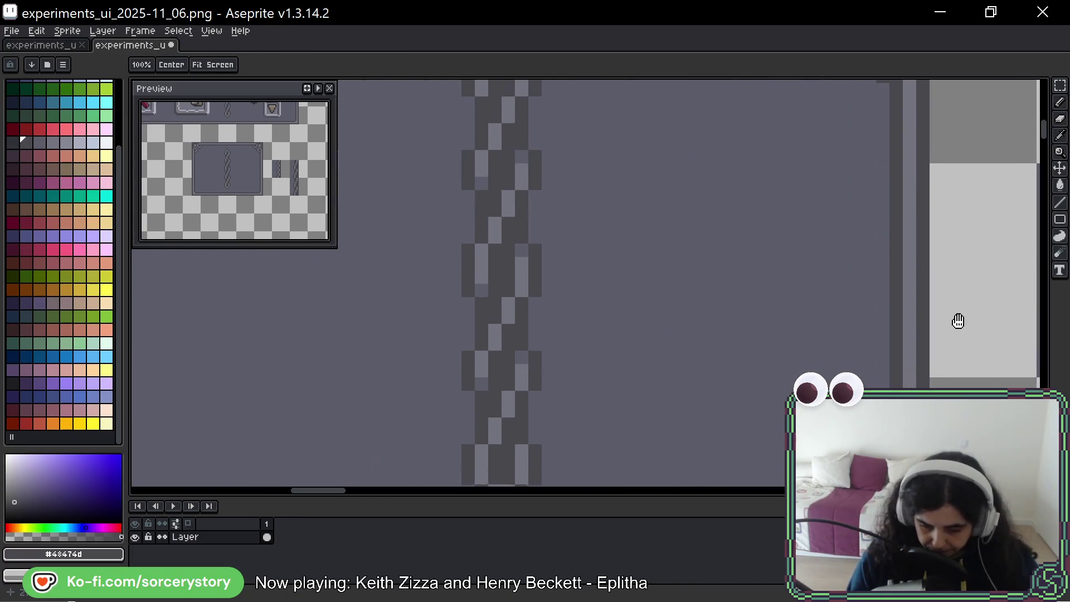
# With palette colour idx-80, draw dark pixel columns down the copied stripe, undoing and redoing to compare.
pyautogui.press('alt')
pyautogui.click(26, 142)
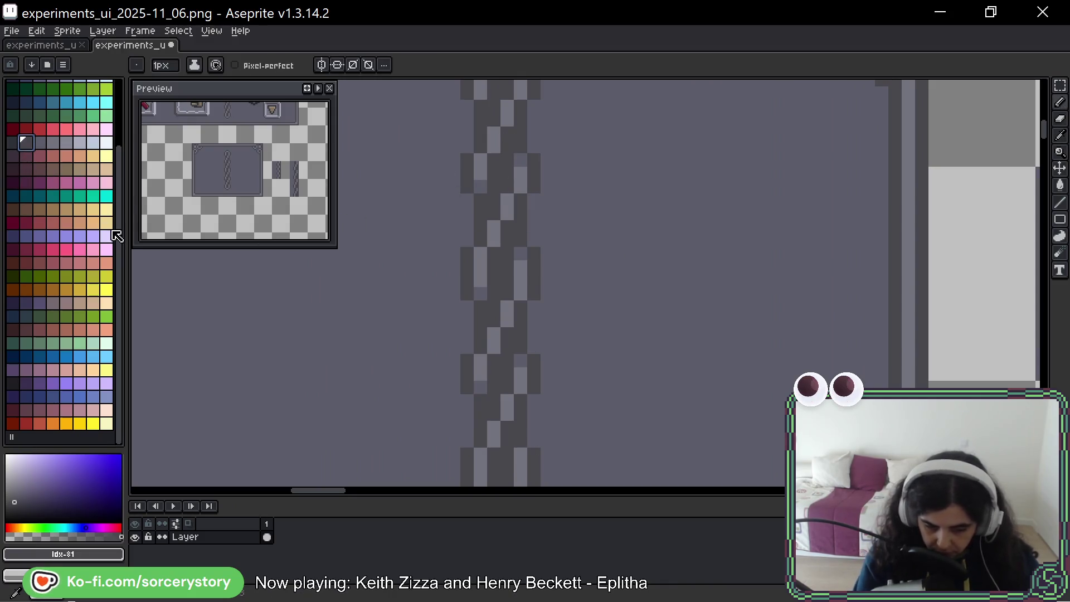
pyautogui.click(10, 142)
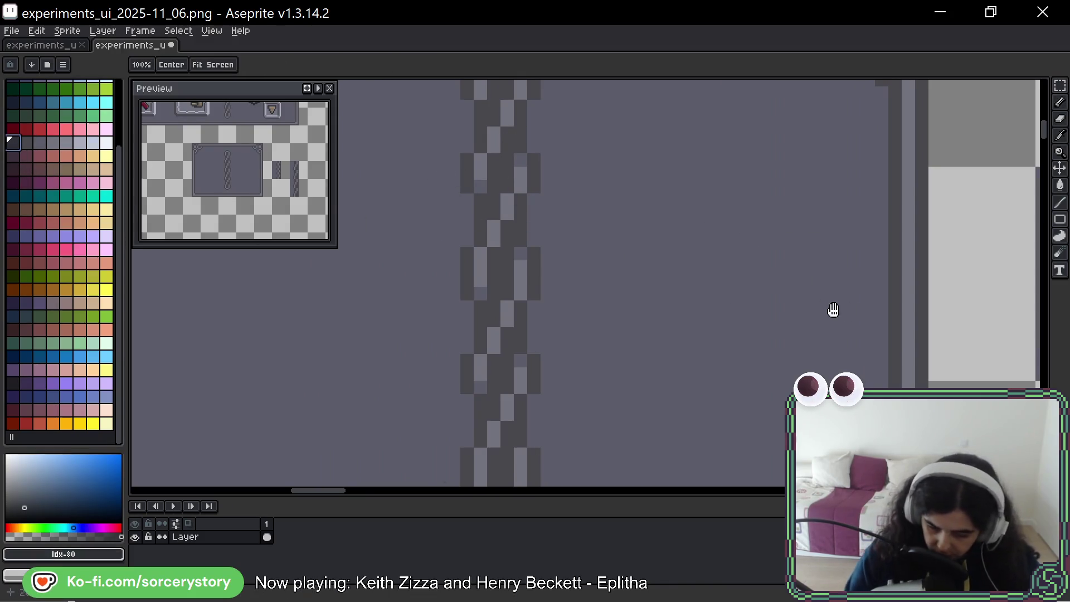
pyautogui.moveTo(832, 306)
pyautogui.mouseDown()
pyautogui.moveTo(783, 272)
pyautogui.moveTo(758, 158)
pyautogui.mouseUp()
pyautogui.moveTo(634, 187)
pyautogui.mouseDown()
pyautogui.moveTo(634, 249)
pyautogui.moveTo(621, 285)
pyautogui.moveTo(636, 351)
pyautogui.mouseUp()
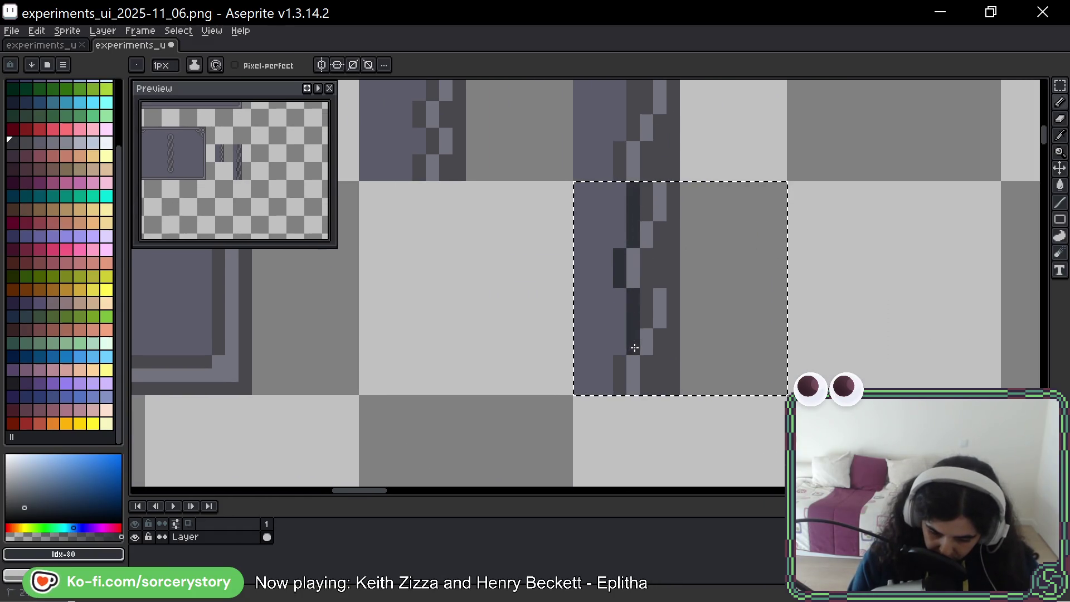
pyautogui.click(623, 361)
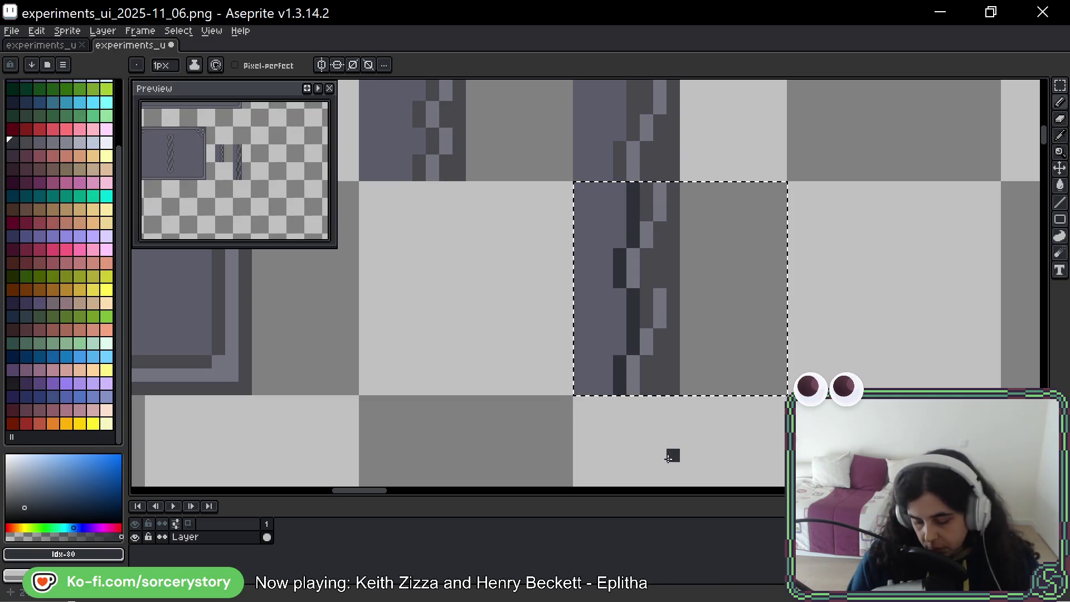
pyautogui.moveTo(670, 192); pyautogui.dragTo(671, 368)
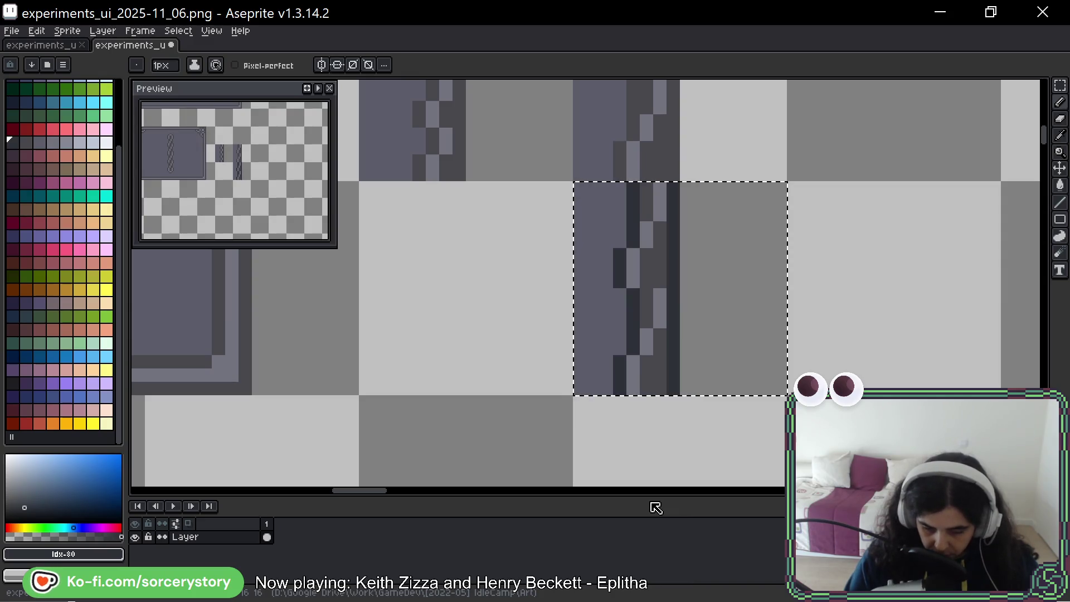
pyautogui.hotkey('ctrl', 'z')
pyautogui.hotkey('ctrl', 'z')
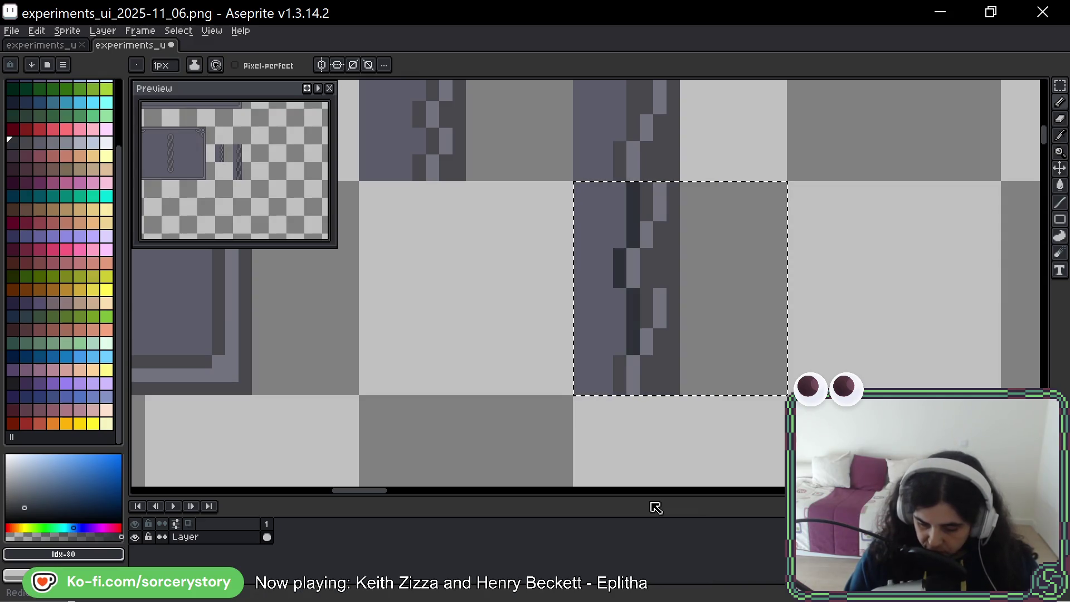
pyautogui.hotkey('ctrl', 'y')
pyautogui.hotkey('ctrl', 'y')
pyautogui.moveTo(877, 189); pyautogui.dragTo(767, 348)
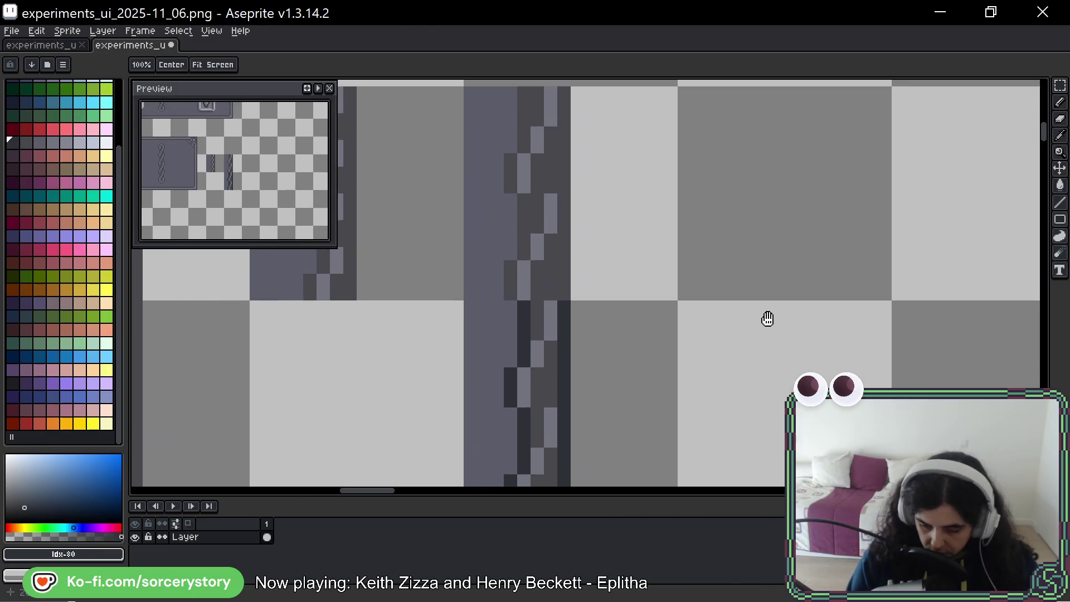
pyautogui.press('space')
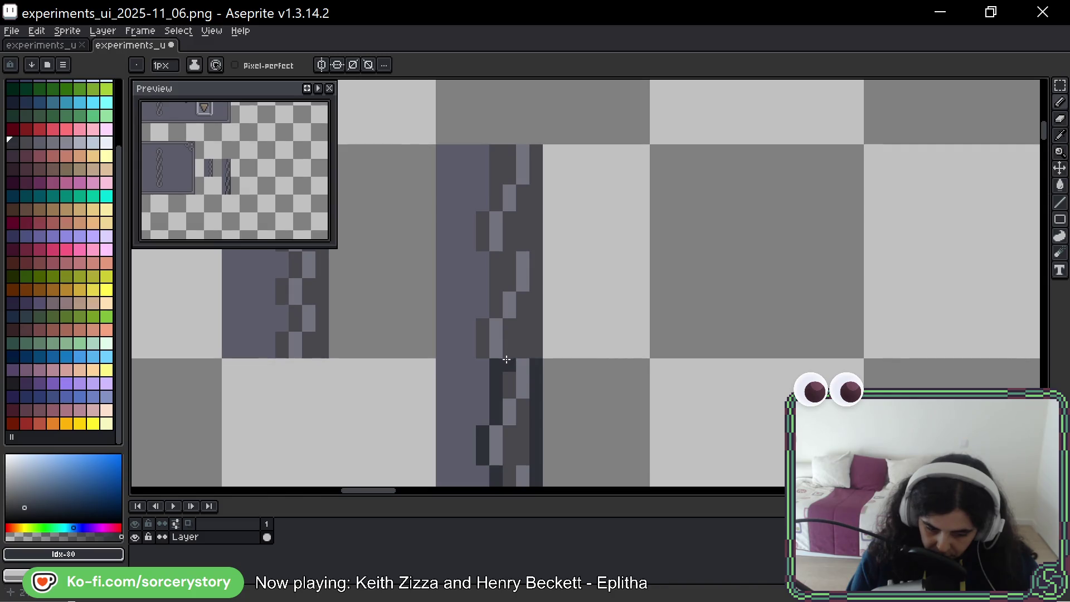
pyautogui.moveTo(505, 360); pyautogui.dragTo(481, 273)
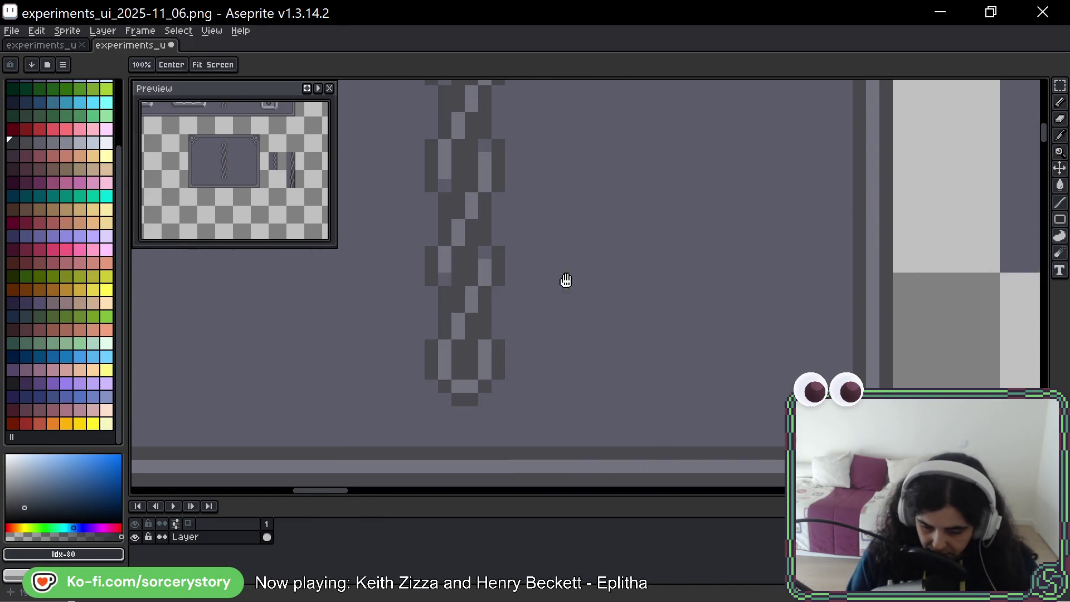
pyautogui.moveTo(612, 314); pyautogui.dragTo(586, 351)
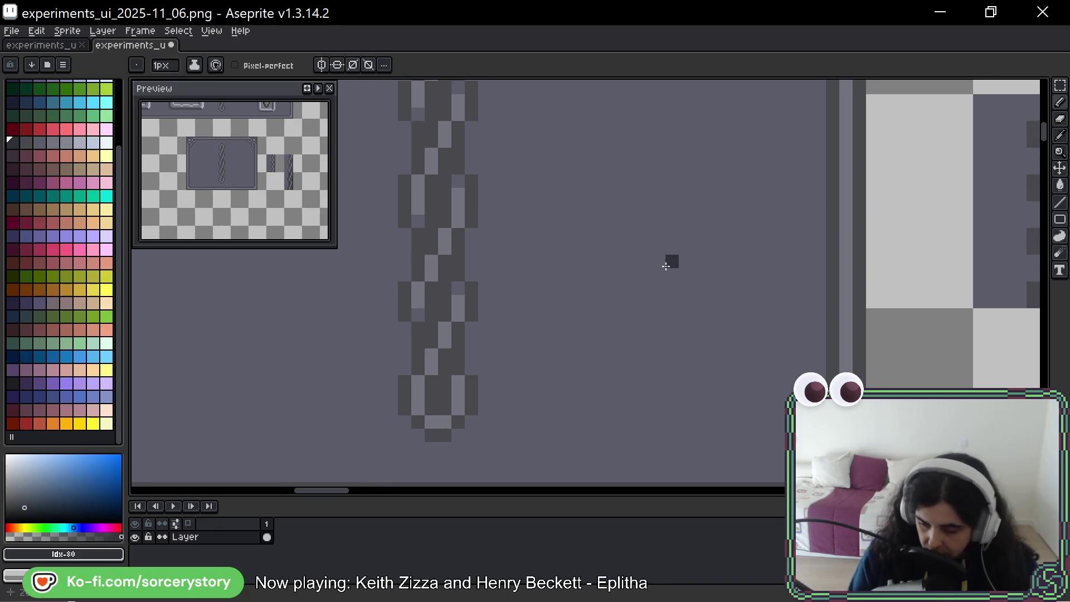
pyautogui.press('w')
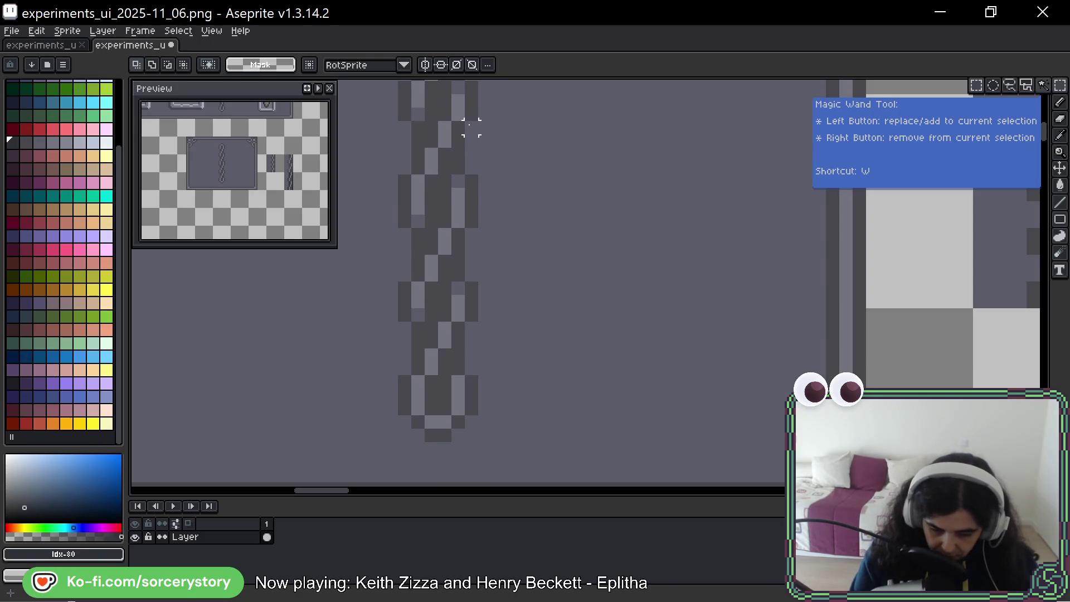
# Copy the wide chain tile into the column beside the narrow stripes, stacking a two-cell chain.
pyautogui.click(459, 237)
pyautogui.moveTo(442, 223)
pyautogui.mouseDown()
pyautogui.moveTo(1027, 228)
pyautogui.moveTo(803, 295)
pyautogui.mouseUp()
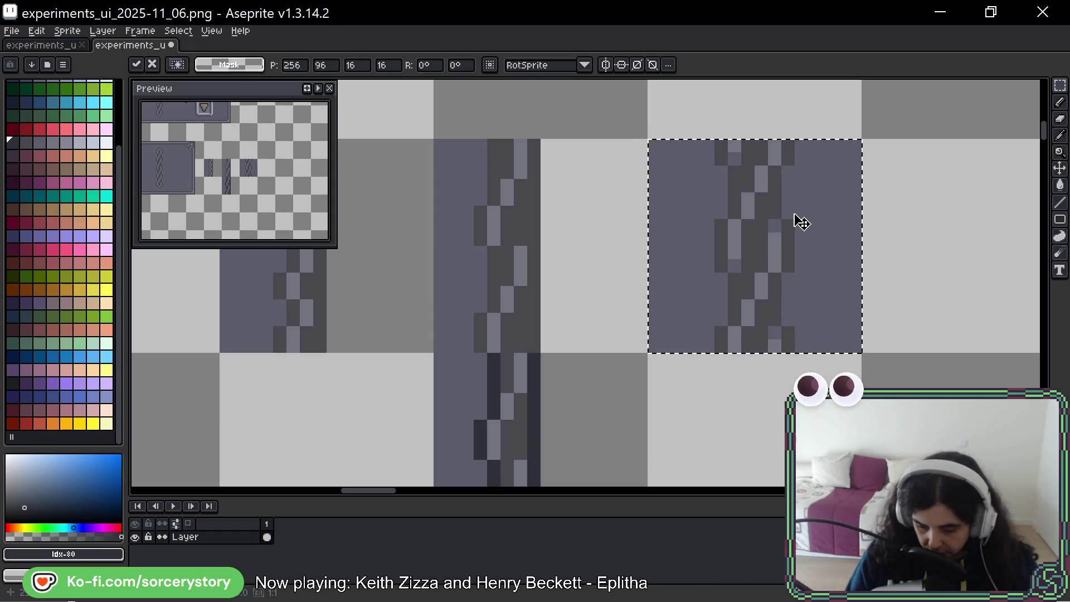
pyautogui.moveTo(801, 222); pyautogui.dragTo(776, 421)
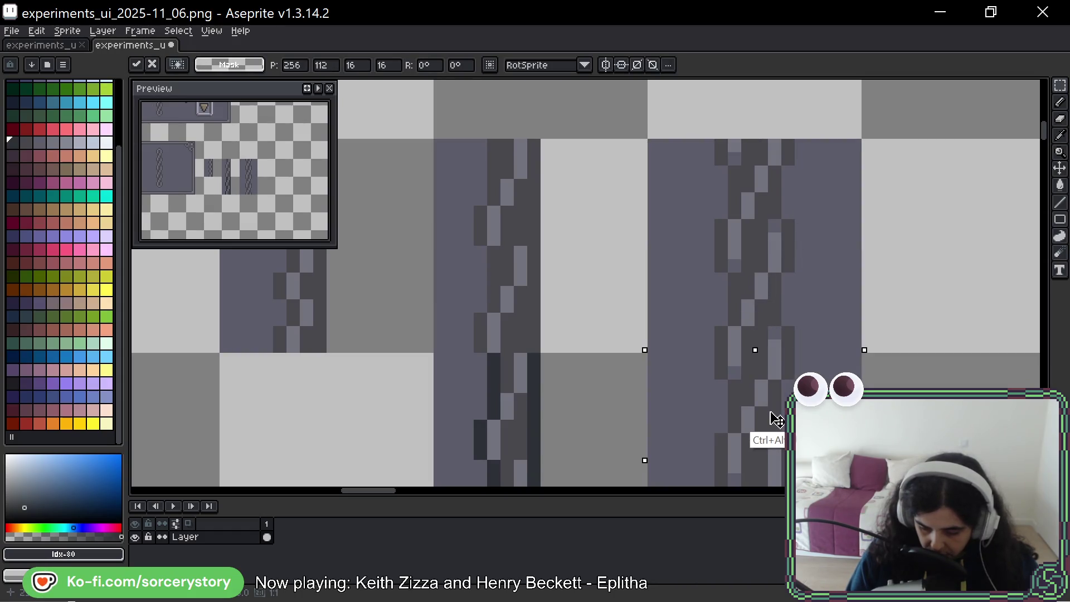
pyautogui.moveTo(777, 420); pyautogui.dragTo(799, 288)
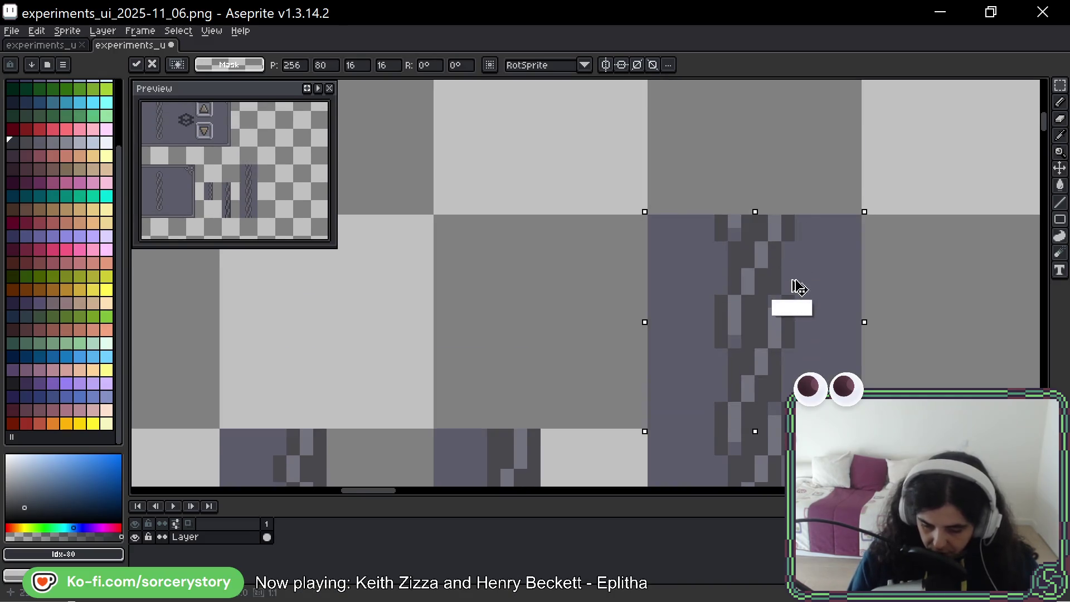
pyautogui.scroll(-5, 772, 299)
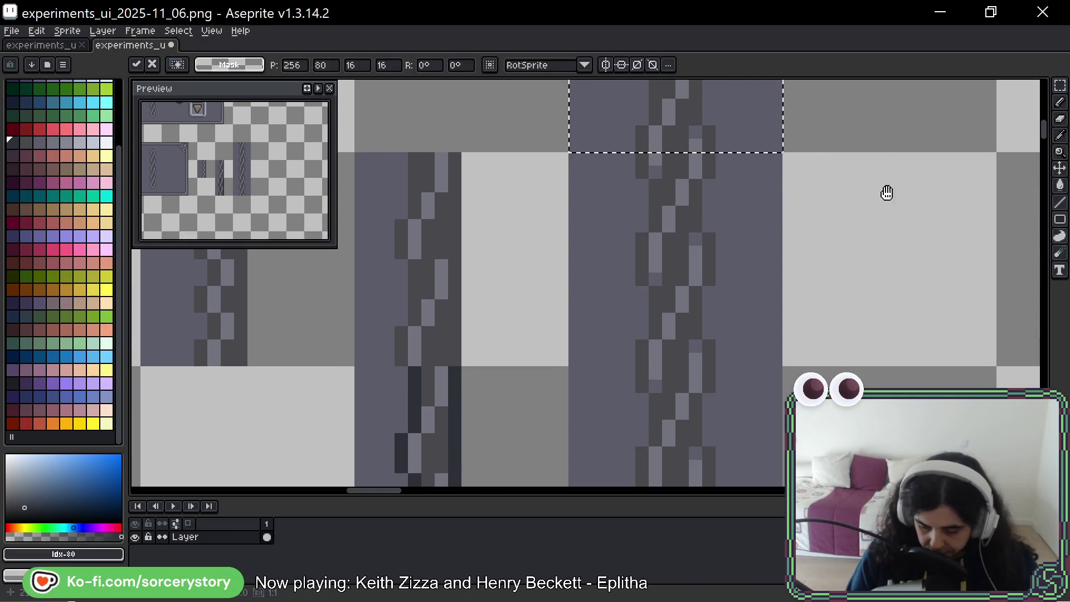
pyautogui.hotkey('ctrl', 'd')
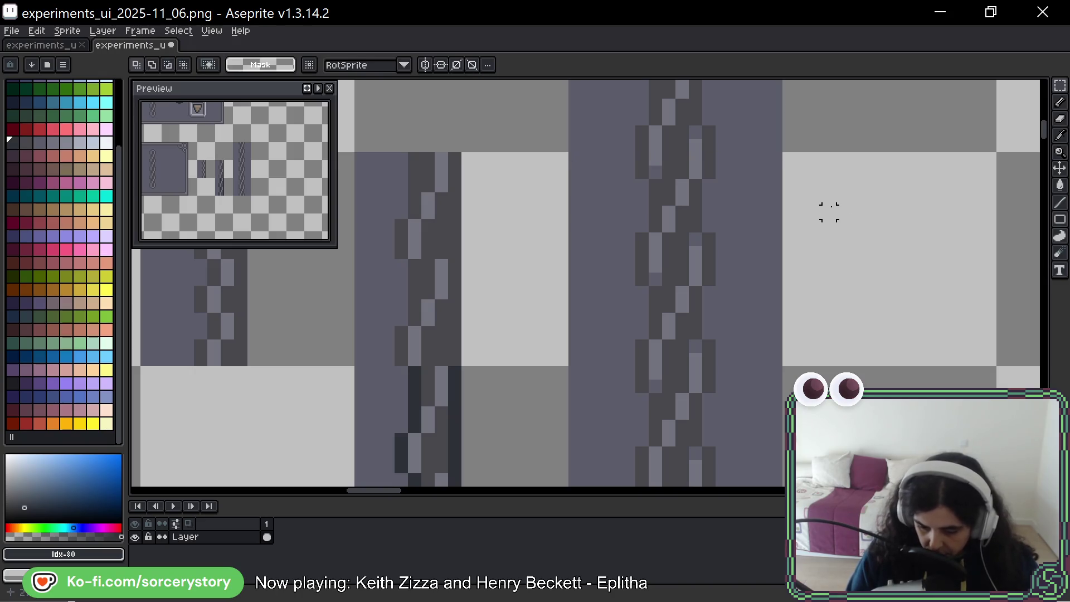
pyautogui.scroll(-2, 757, 292)
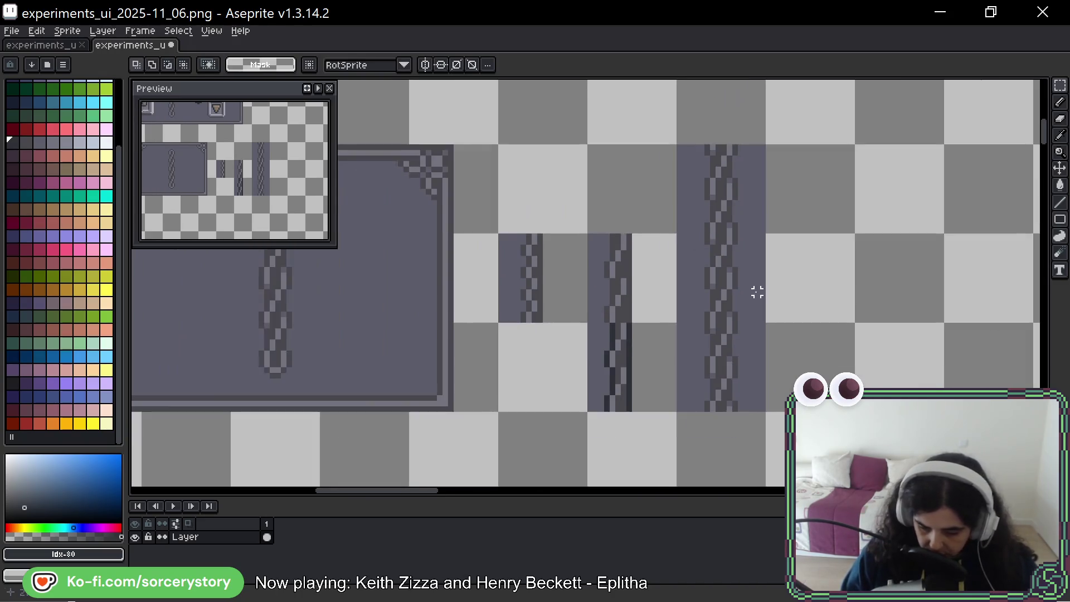
pyautogui.scroll(-1, 757, 292)
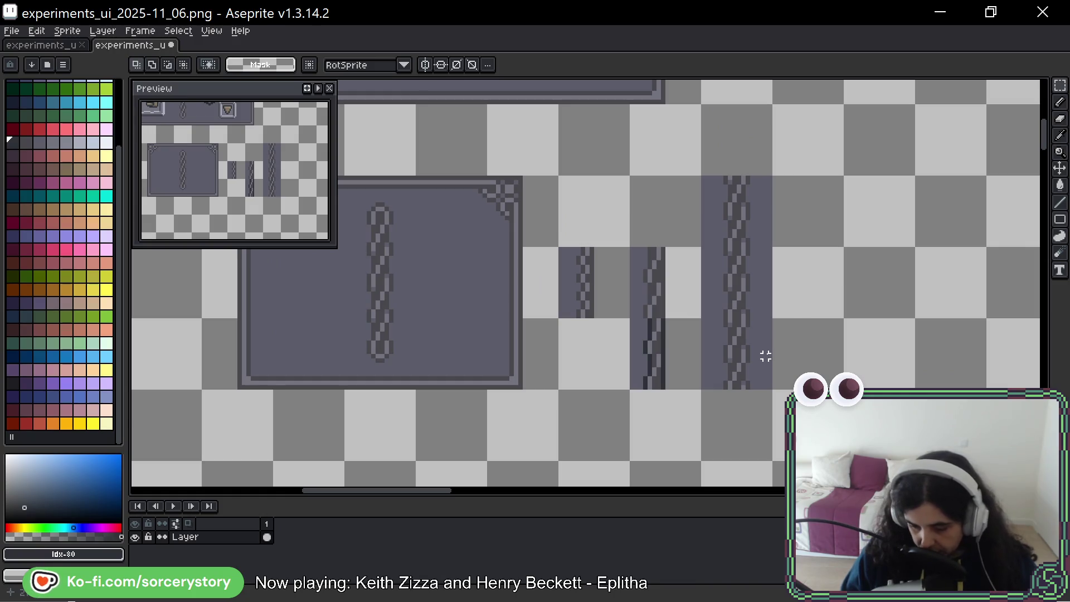
pyautogui.scroll(1, 758, 318)
pyautogui.scroll(1, 755, 301)
pyautogui.scroll(1, 756, 301)
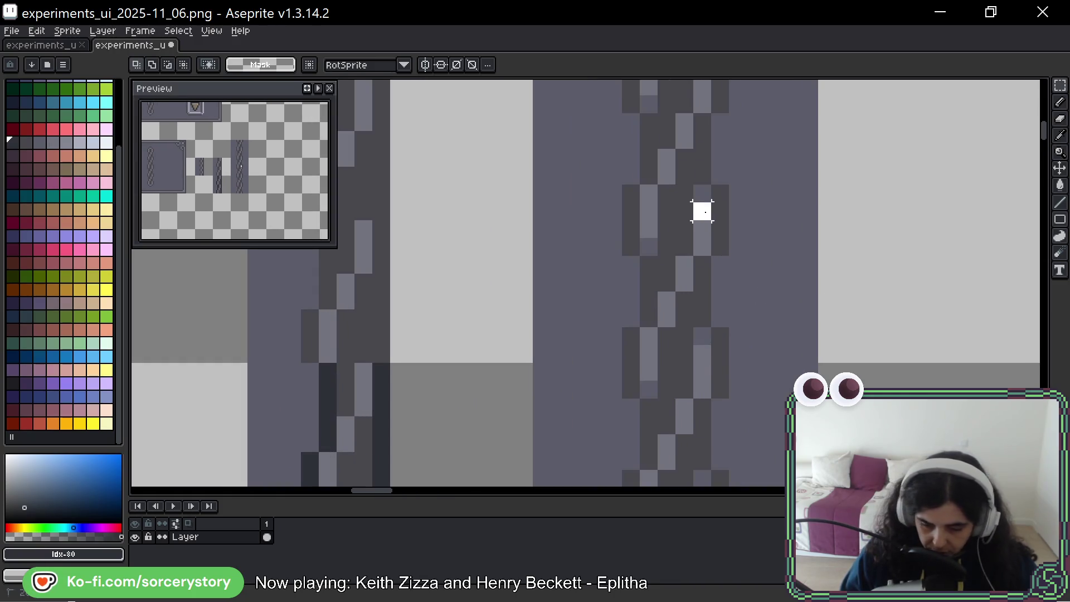
pyautogui.scroll(1, 696, 238)
pyautogui.moveTo(702, 210)
pyautogui.mouseDown()
pyautogui.moveTo(695, 238)
pyautogui.moveTo(812, 242)
pyautogui.mouseUp()
pyautogui.scroll(-1, 695, 238)
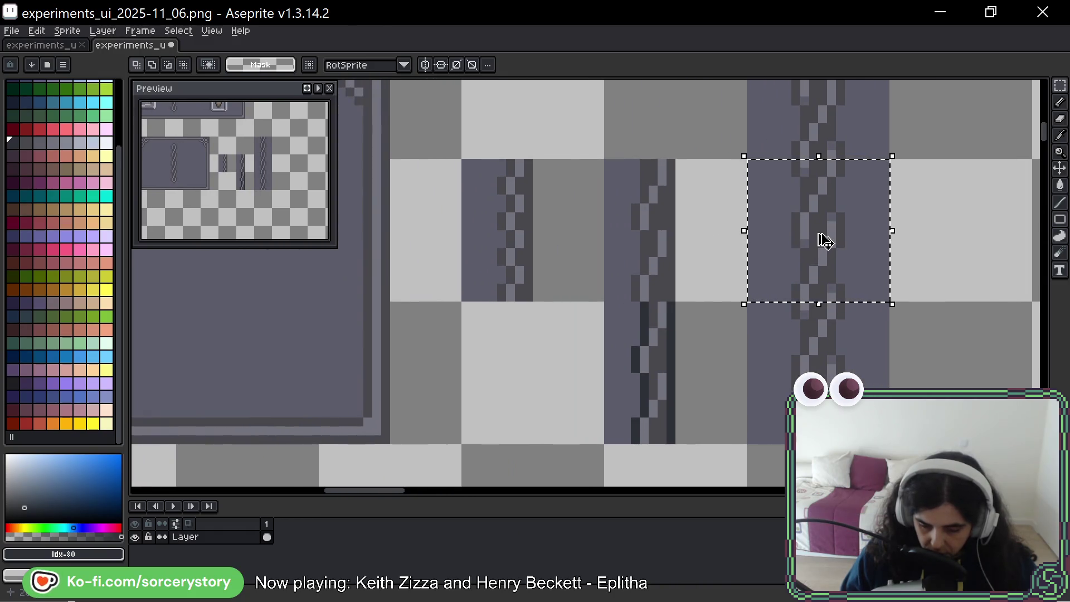
# Move the selected chain piece to the right beside the stripe variants and drop it in place.
pyautogui.moveTo(868, 227)
pyautogui.mouseDown()
pyautogui.moveTo(506, 174)
pyautogui.moveTo(548, 288)
pyautogui.mouseUp()
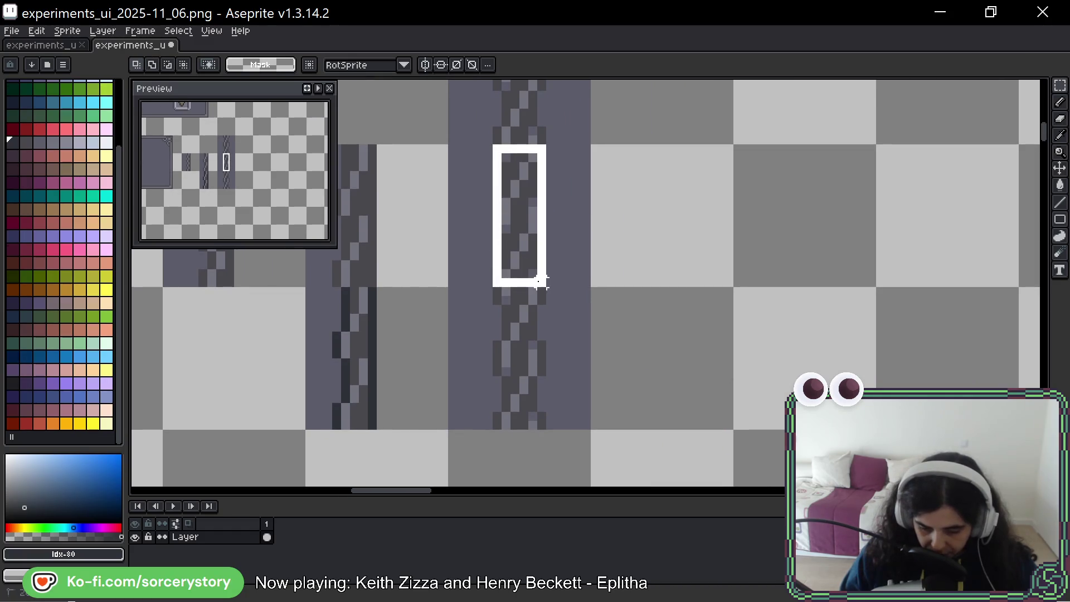
pyautogui.moveTo(530, 201); pyautogui.dragTo(717, 201)
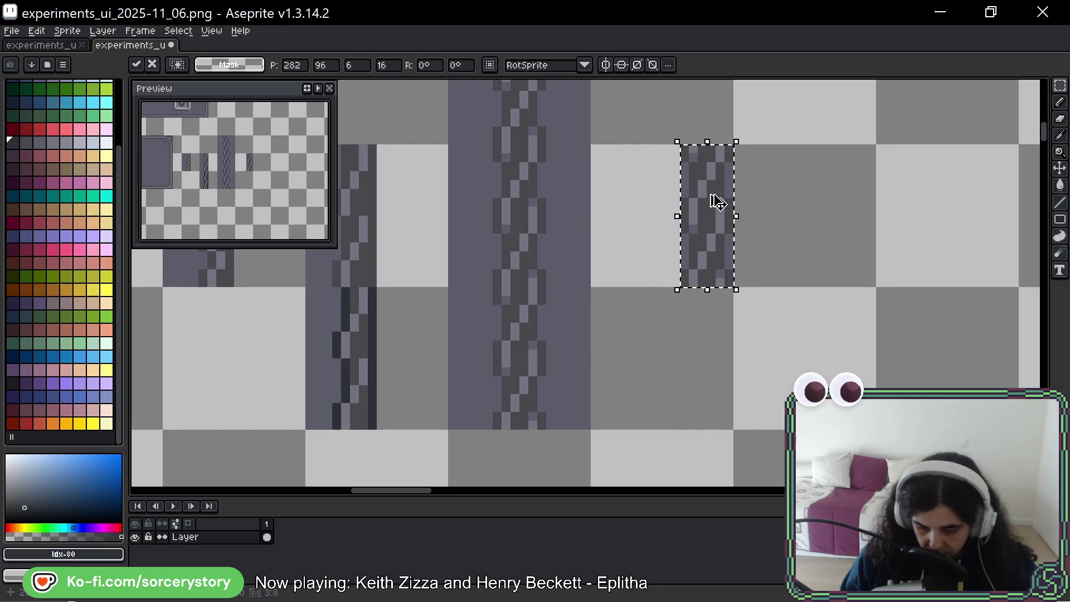
pyautogui.hotkey('ctrl', 'd')
pyautogui.press('b')
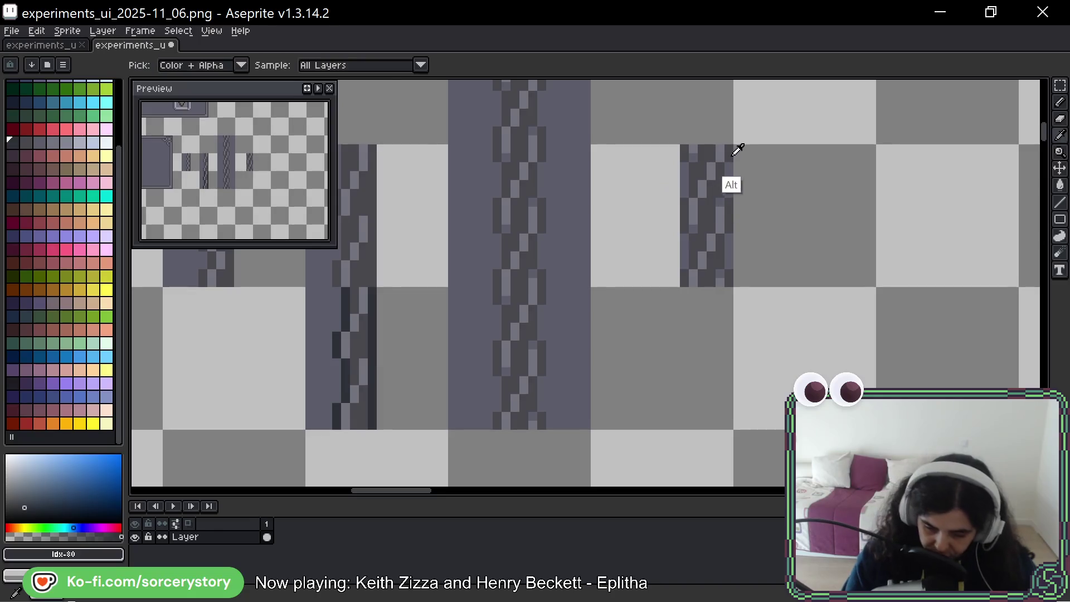
# Sample the dark chain grey and the lighter panel grey from the artwork as drawing colours.
pyautogui.keyDown('alt'); pyautogui.click(729, 177); pyautogui.keyUp('alt')
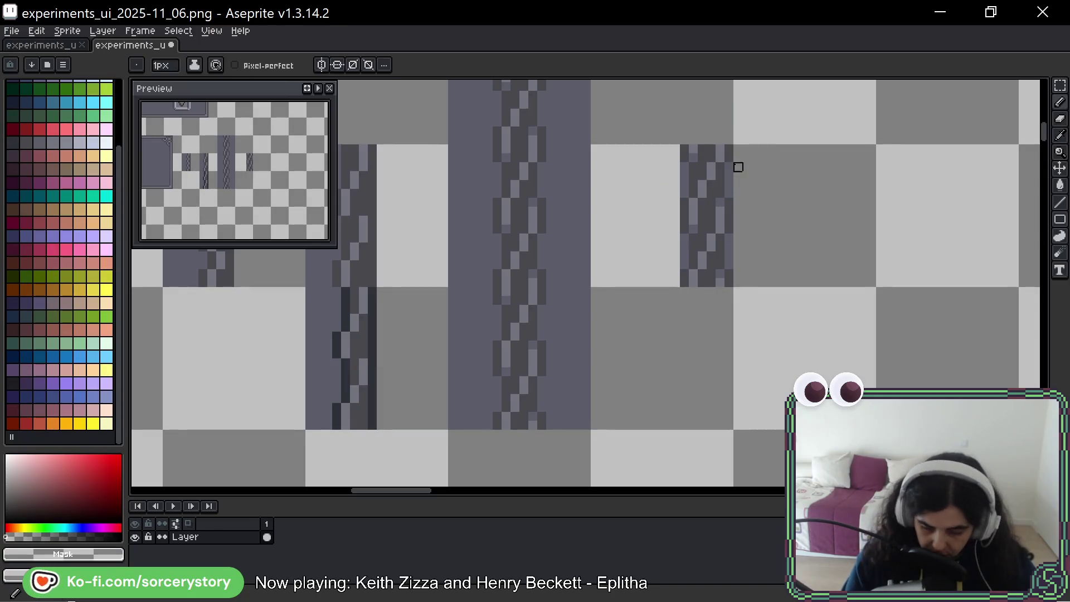
pyautogui.press('alt')
pyautogui.keyDown('alt'); pyautogui.click(730, 154); pyautogui.keyUp('alt')
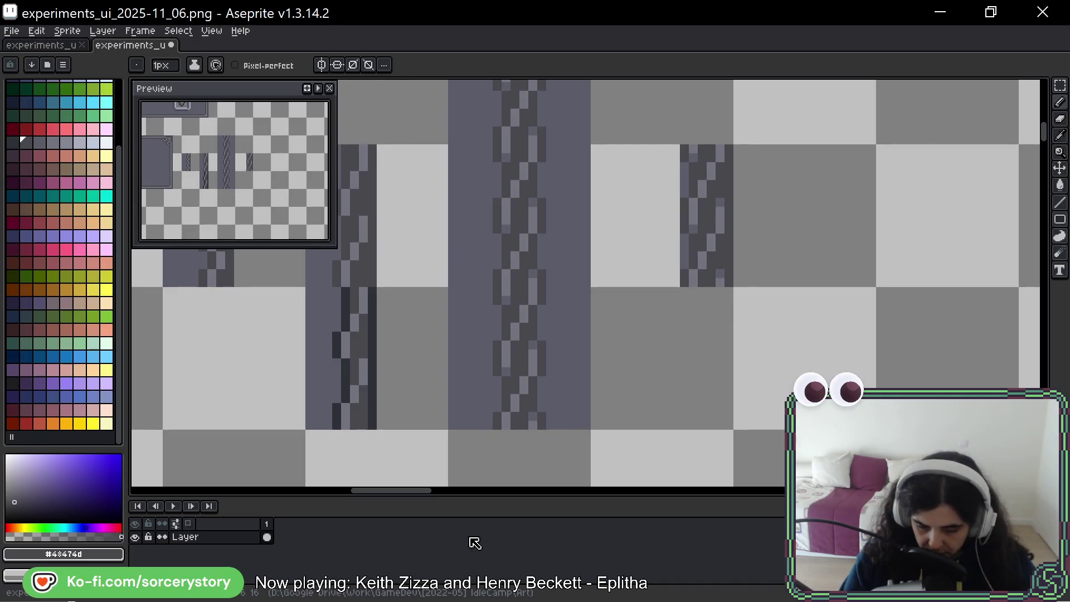
pyautogui.keyDown('alt'); pyautogui.click(586, 215); pyautogui.keyUp('alt')
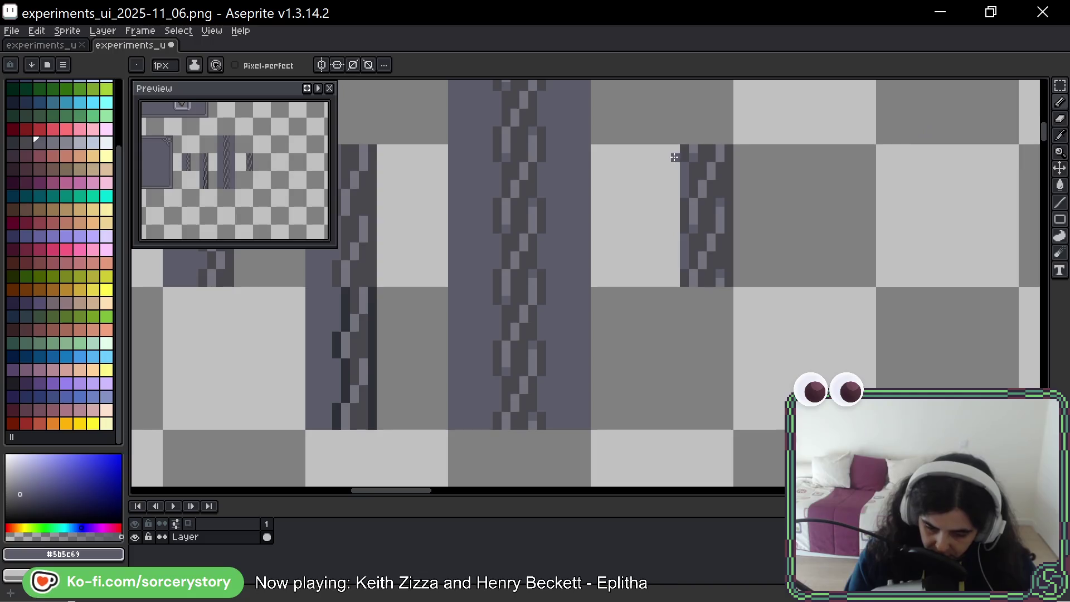
pyautogui.moveTo(662, 232)
pyautogui.mouseDown()
pyautogui.moveTo(812, 243)
pyautogui.moveTo(808, 230)
pyautogui.mouseUp()
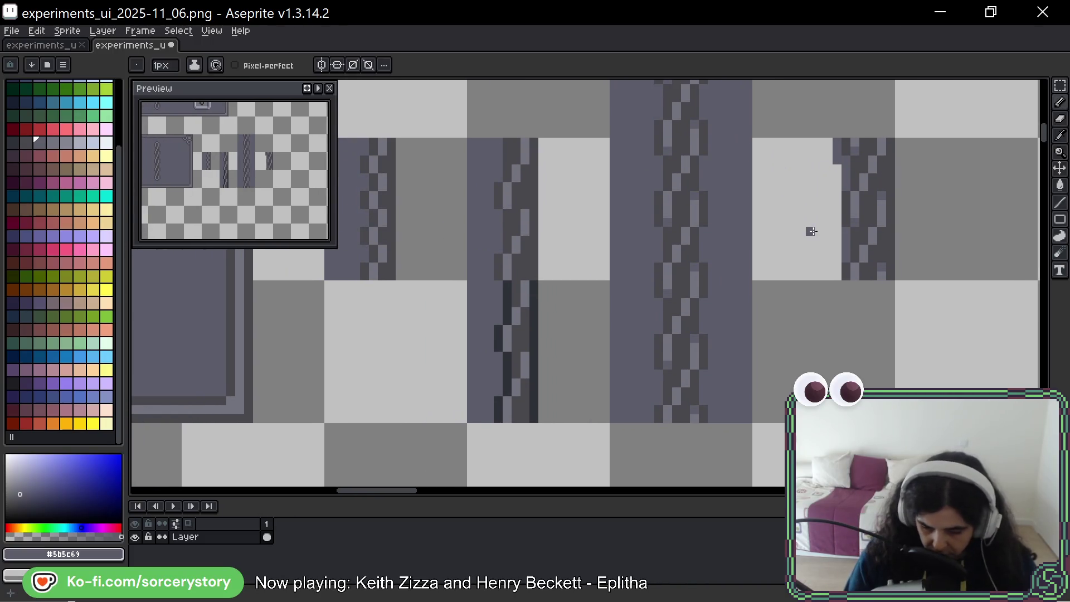
# Marquee-select one chain strip tile and shift it down into the cell below.
pyautogui.click(1060, 86)
pyautogui.moveTo(757, 142)
pyautogui.mouseDown()
pyautogui.moveTo(884, 196)
pyautogui.moveTo(502, 88)
pyautogui.moveTo(530, 162)
pyautogui.moveTo(512, 182)
pyautogui.moveTo(841, 323)
pyautogui.mouseUp()
pyautogui.press('Return')
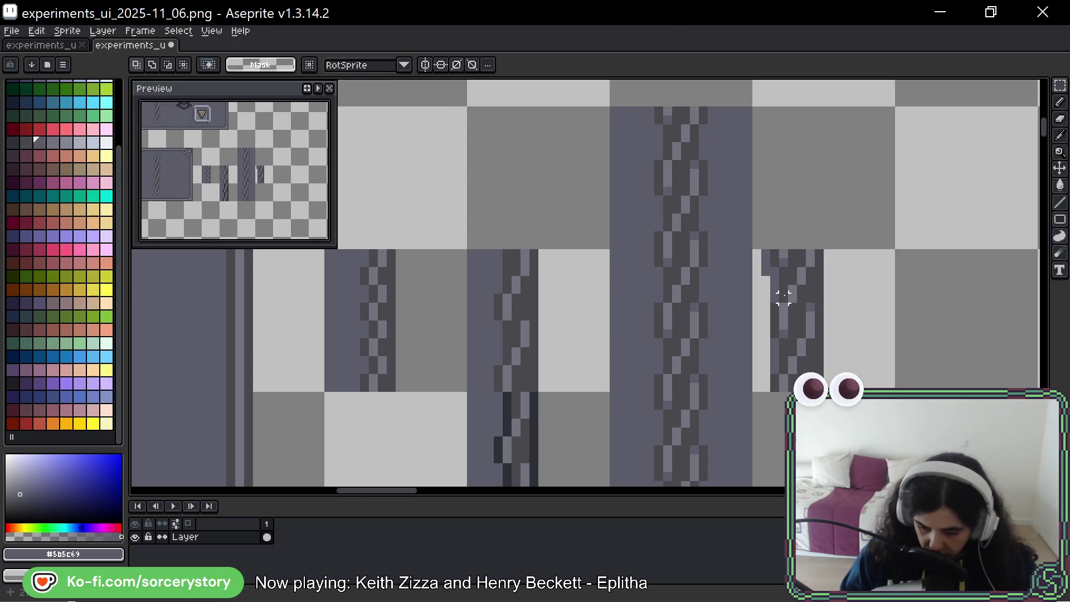
pyautogui.scroll(3, 788, 286)
pyautogui.scroll(-3, 699, 168)
# Fill the column behind the rightmost chain strip with solid dark grey and pan back to the whole panel.
pyautogui.moveTo(688, 84); pyautogui.dragTo(742, 382)
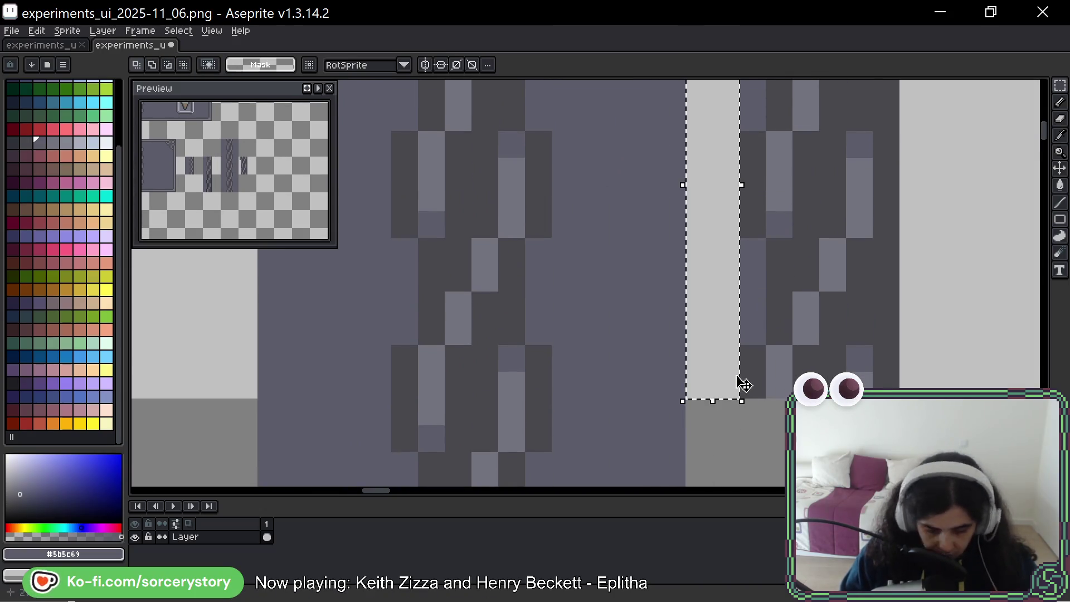
pyautogui.press('g')
pyautogui.click(728, 299)
pyautogui.scroll(-1, 727, 299)
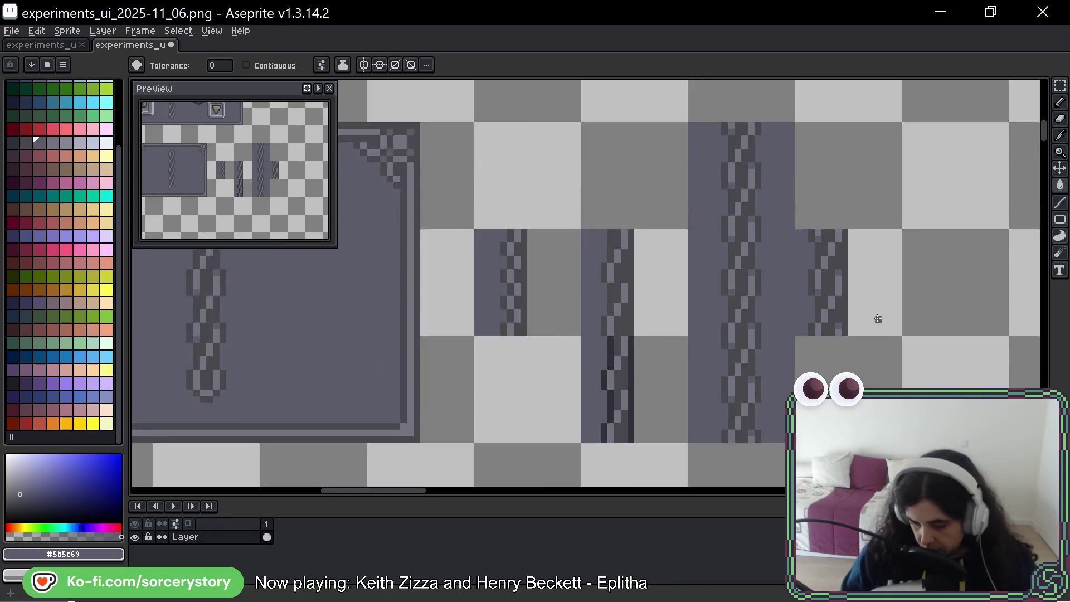
pyautogui.scroll(-1, 876, 317)
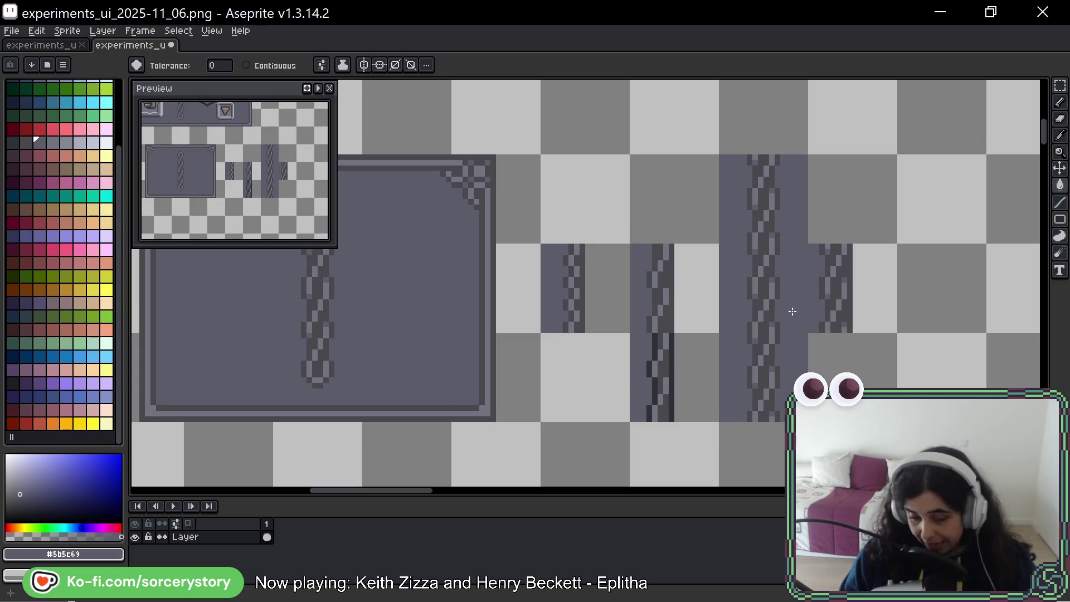
pyautogui.moveTo(380, 301); pyautogui.dragTo(543, 314)
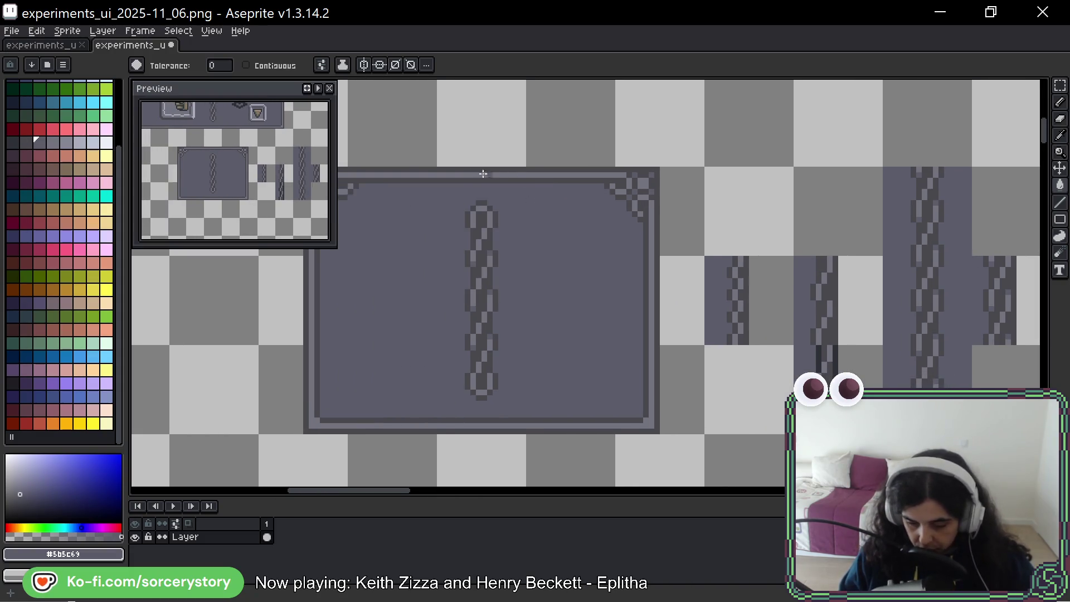
pyautogui.scroll(-2, 602, 344)
# Select the whole chain panel, then paste a chain strip copy onto the lower panel's edge.
pyautogui.press('m')
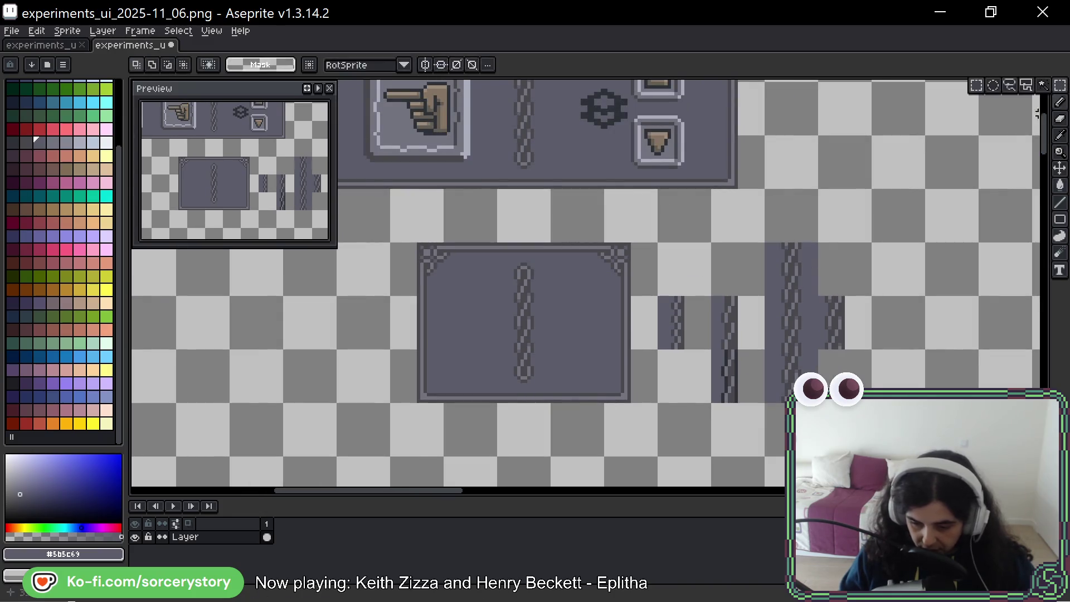
pyautogui.moveTo(555, 360); pyautogui.dragTo(562, 263)
pyautogui.moveTo(398, 146)
pyautogui.mouseDown()
pyautogui.moveTo(610, 303)
pyautogui.moveTo(573, 427)
pyautogui.mouseUp()
pyautogui.moveTo(824, 197); pyautogui.dragTo(880, 253)
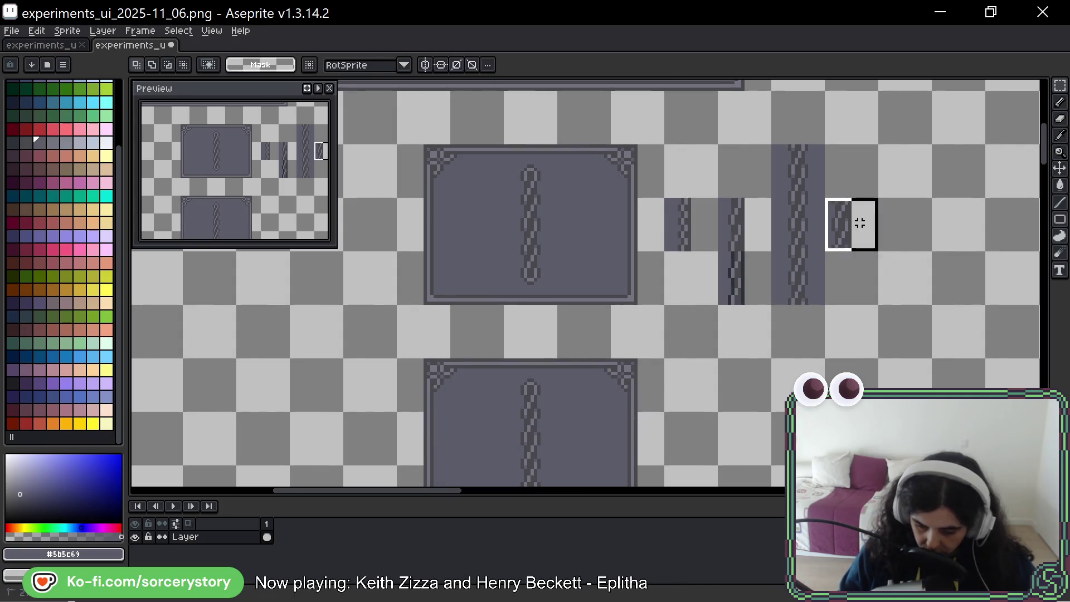
pyautogui.hotkey('ctrl', 'v')
pyautogui.moveTo(765, 412)
pyautogui.mouseDown()
pyautogui.moveTo(654, 194)
pyautogui.moveTo(638, 348)
pyautogui.mouseUp()
pyautogui.press('Return')
# Copy another chain strip tile and place it down the lower panel's left side.
pyautogui.moveTo(828, 102); pyautogui.dragTo(888, 159)
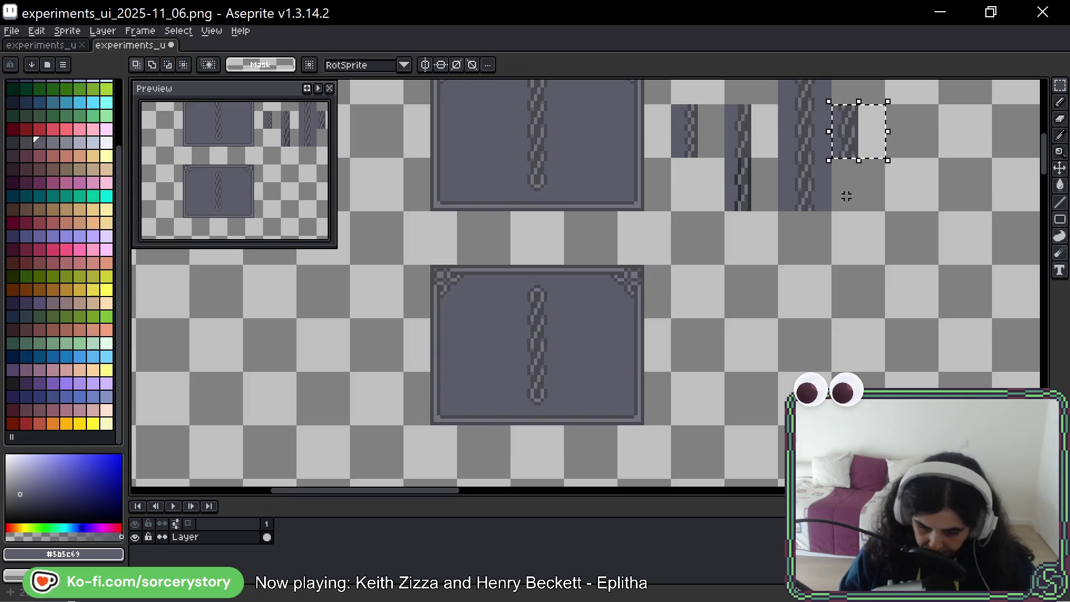
pyautogui.hotkey('ctrl', 'c')
pyautogui.hotkey('ctrl', 'v')
pyautogui.moveTo(790, 251)
pyautogui.mouseDown()
pyautogui.moveTo(378, 357)
pyautogui.moveTo(452, 353)
pyautogui.mouseUp()
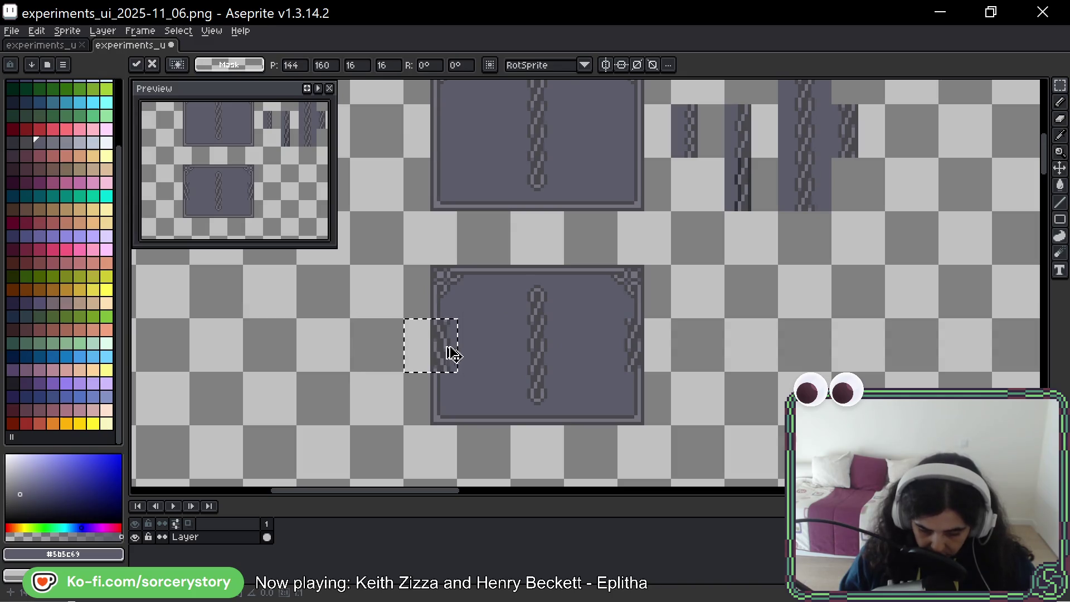
pyautogui.click(481, 364)
pyautogui.scroll(1, 629, 356)
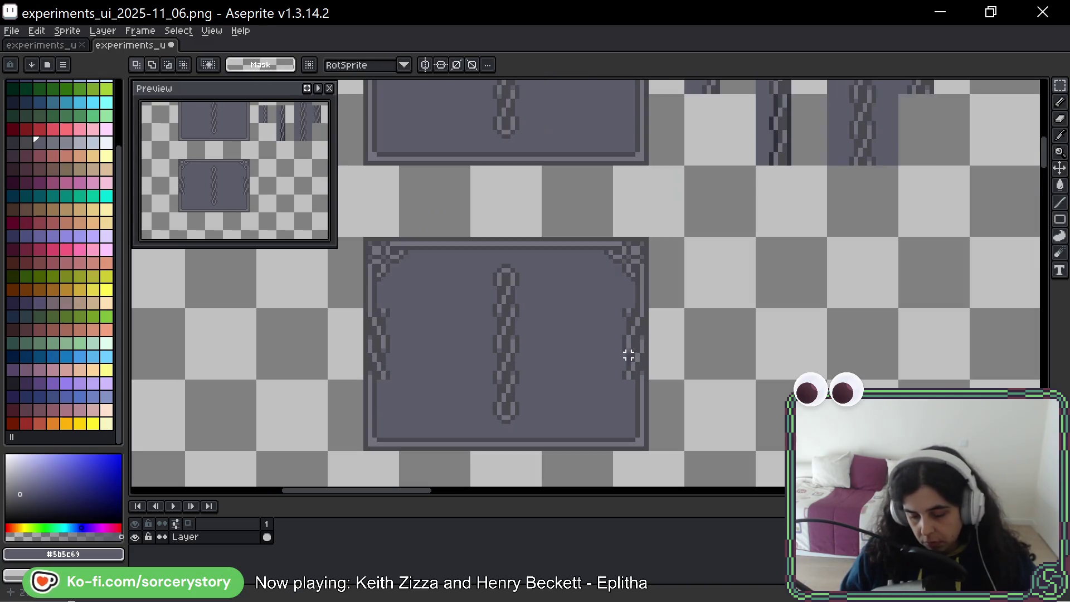
# Copy one more chain tile and commit it at the lower panel's lower-left corner.
pyautogui.moveTo(629, 355)
pyautogui.mouseDown()
pyautogui.moveTo(609, 366)
pyautogui.moveTo(646, 429)
pyautogui.moveTo(280, 430)
pyautogui.moveTo(394, 419)
pyautogui.mouseUp()
pyautogui.click(624, 351)
pyautogui.hotkey('ctrl', 'c')
pyautogui.hotkey('ctrl', 'v')
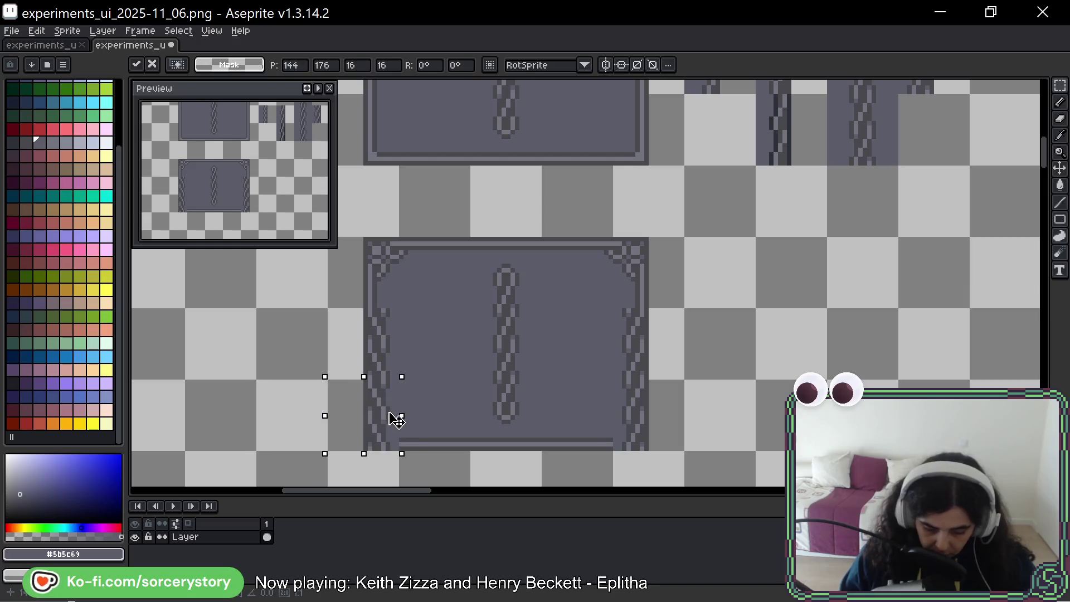
pyautogui.press('Return')
# Rotate the loose vertical chain tile -90° into a horizontal chain and move it one cell down-left.
pyautogui.moveTo(613, 308)
pyautogui.mouseDown()
pyautogui.moveTo(685, 381)
pyautogui.moveTo(794, 354)
pyautogui.mouseUp()
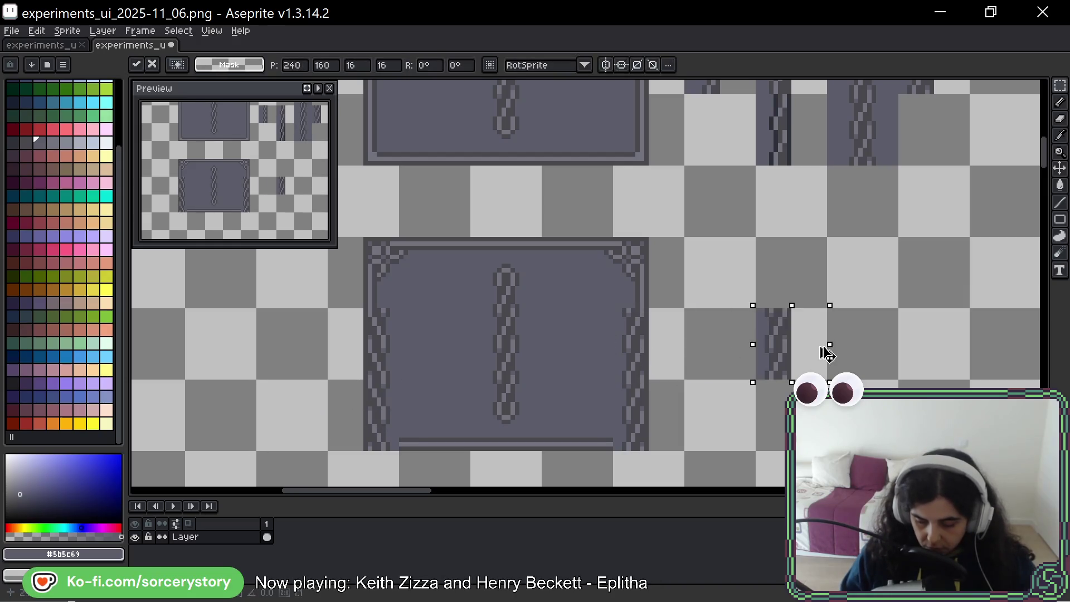
pyautogui.moveTo(842, 293); pyautogui.dragTo(875, 361)
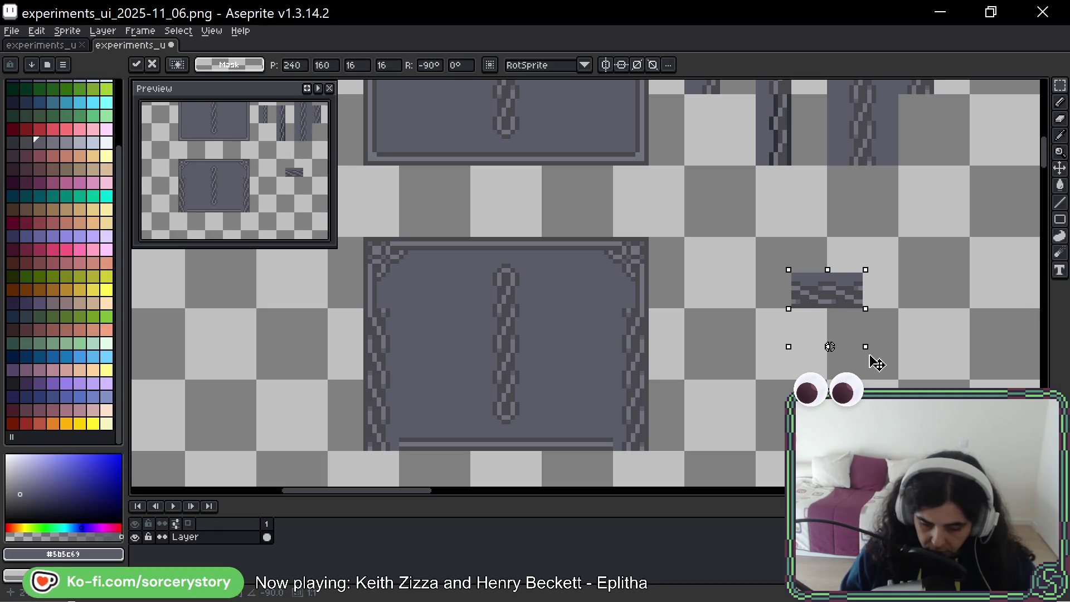
pyautogui.moveTo(877, 361); pyautogui.dragTo(869, 354)
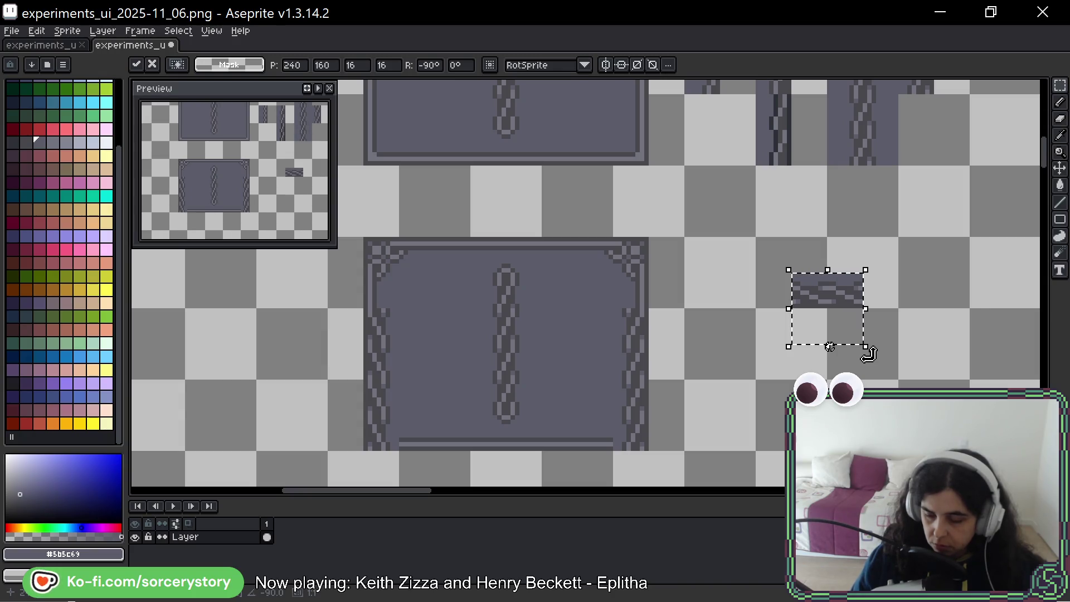
pyautogui.moveTo(826, 305); pyautogui.dragTo(798, 368)
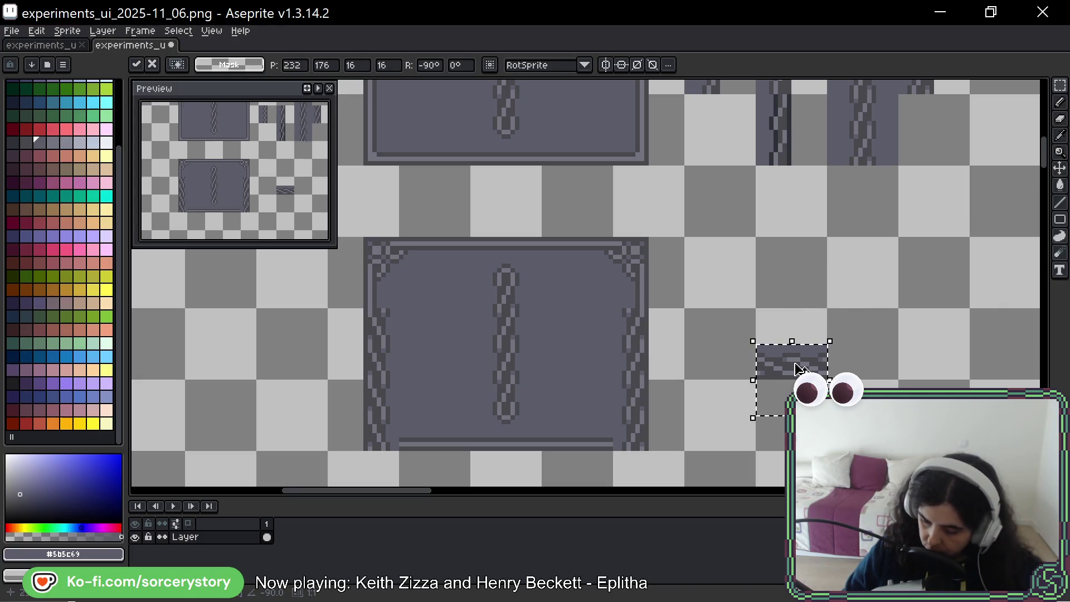
# Commit the horizontal chain and fill the cell above it dark grey to form a chain-edged bar tile.
pyautogui.press('Return')
pyautogui.scroll(1, 796, 320)
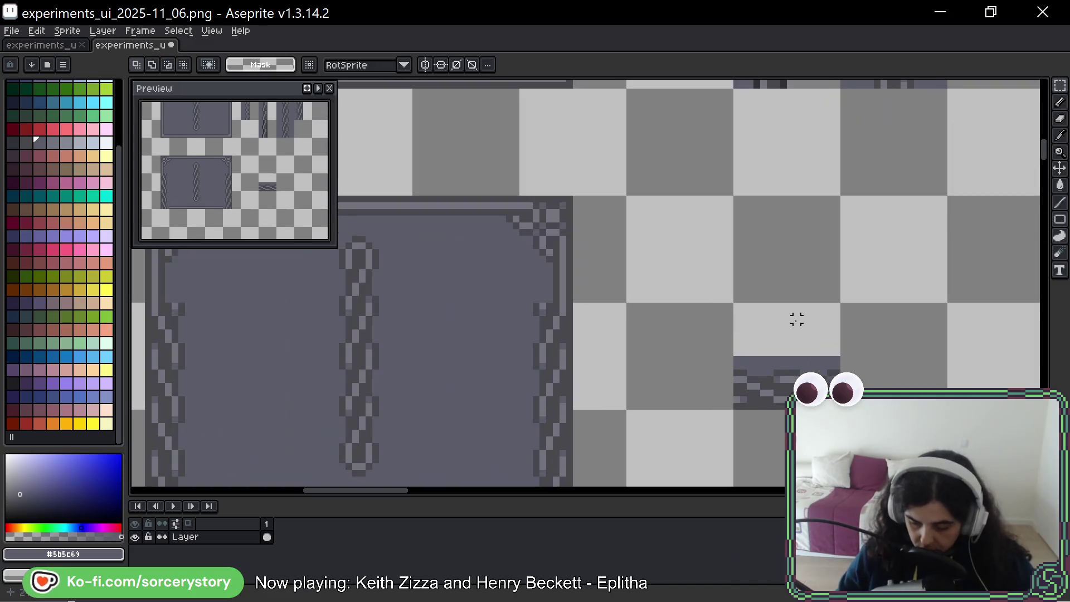
pyautogui.moveTo(736, 306); pyautogui.dragTo(833, 355)
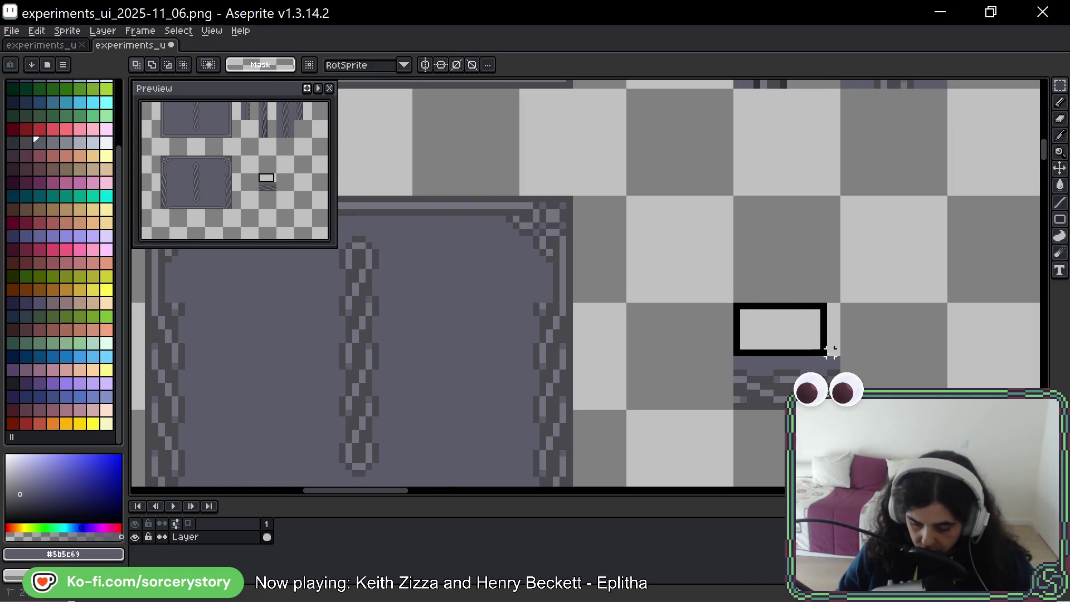
pyautogui.scroll(1, 836, 356)
pyautogui.scroll(1, 794, 372)
pyautogui.press('g')
pyautogui.click(795, 374)
pyautogui.scroll(-1, 792, 330)
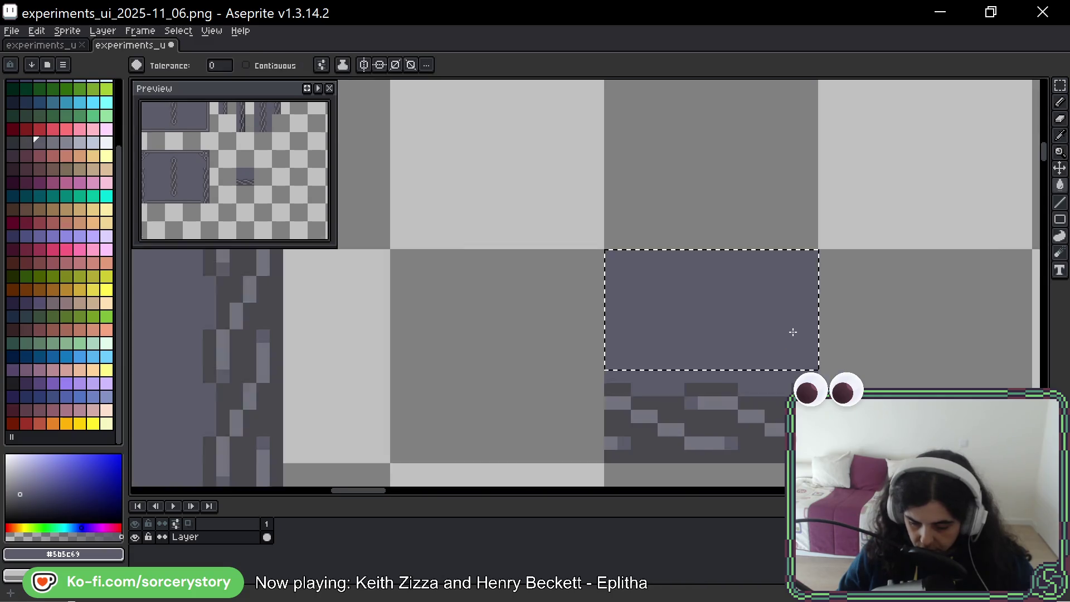
pyautogui.scroll(-1, 792, 330)
pyautogui.scroll(-1, 789, 336)
pyautogui.scroll(-1, 747, 341)
pyautogui.hscroll(-1, 748, 341)
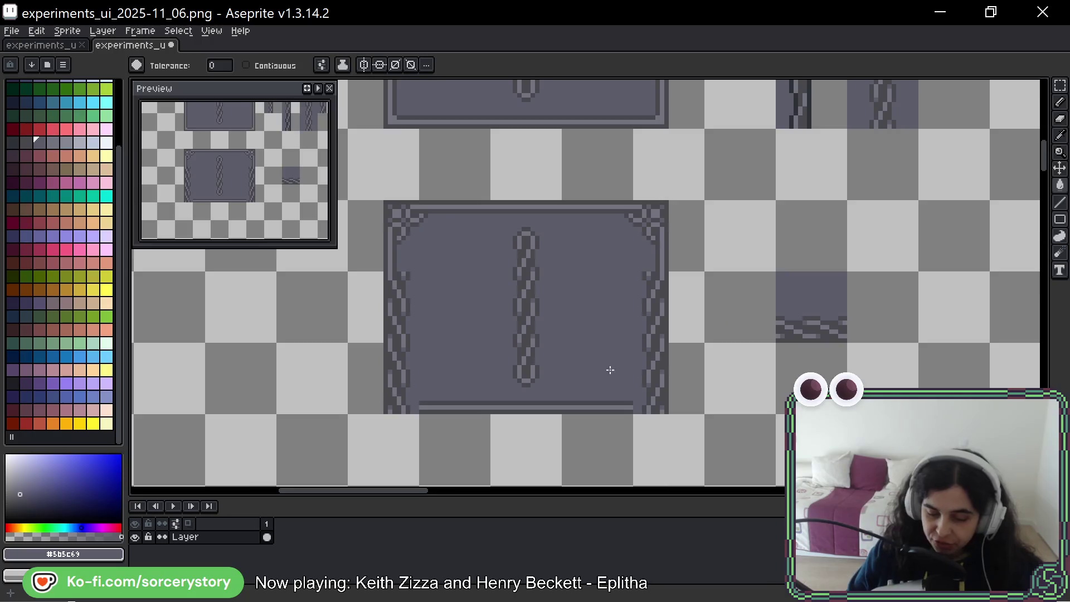
pyautogui.scroll(-4, 609, 370)
pyautogui.scroll(2, 758, 284)
pyautogui.scroll(2, 758, 285)
pyautogui.scroll(1, 758, 285)
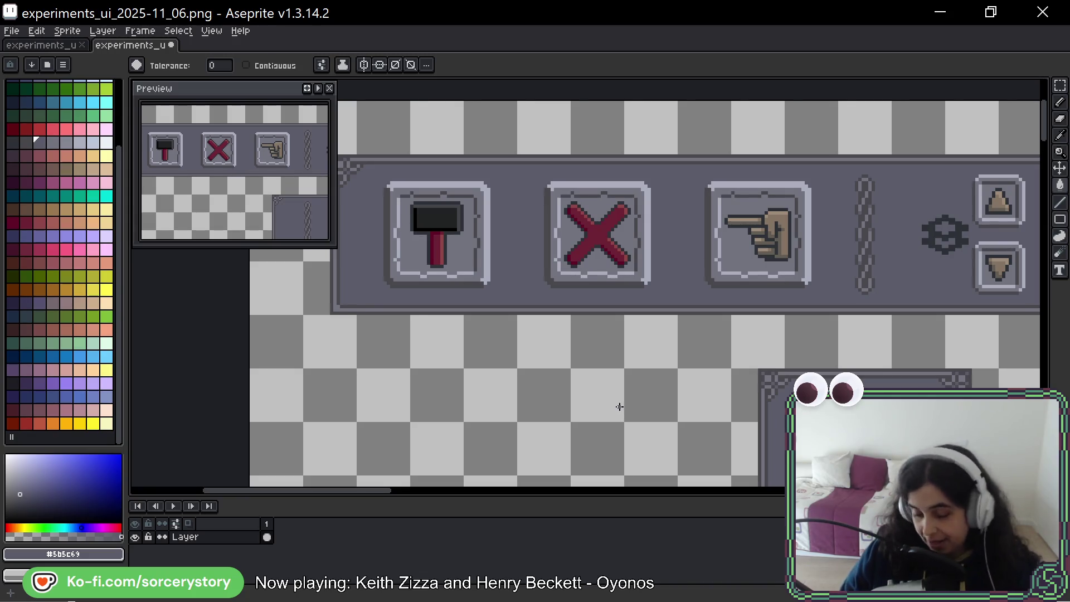
pyautogui.moveTo(717, 389); pyautogui.dragTo(503, 246)
pyautogui.scroll(1, 504, 247)
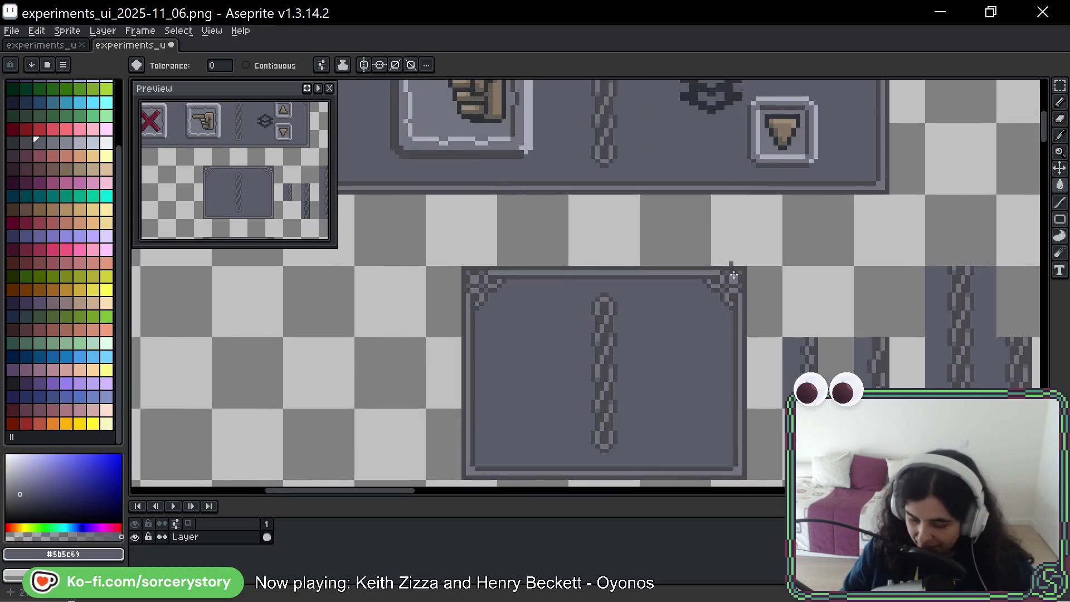
pyautogui.moveTo(724, 334); pyautogui.dragTo(568, 273)
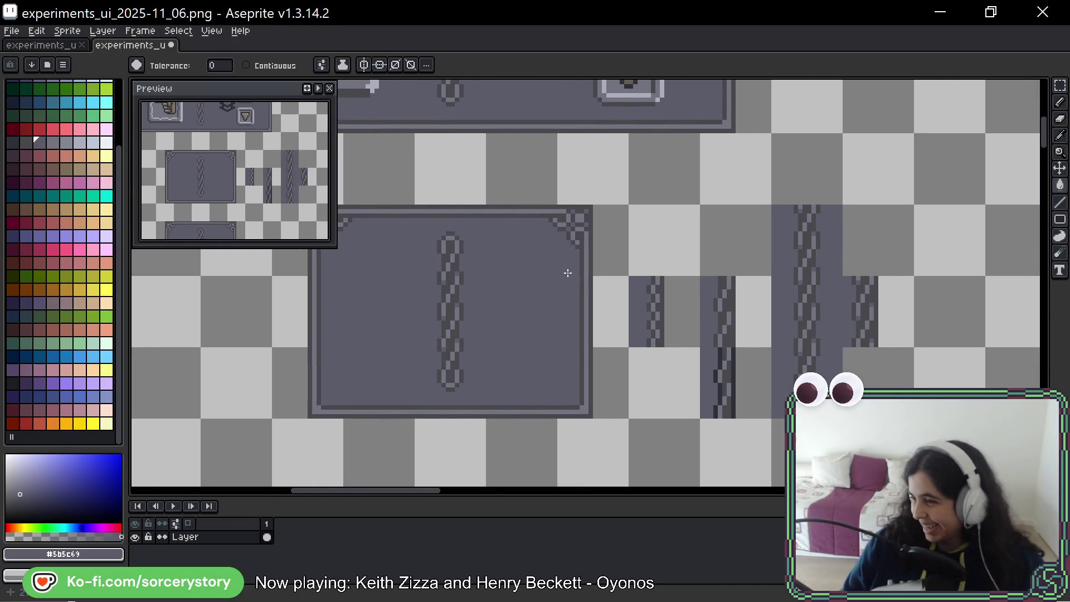
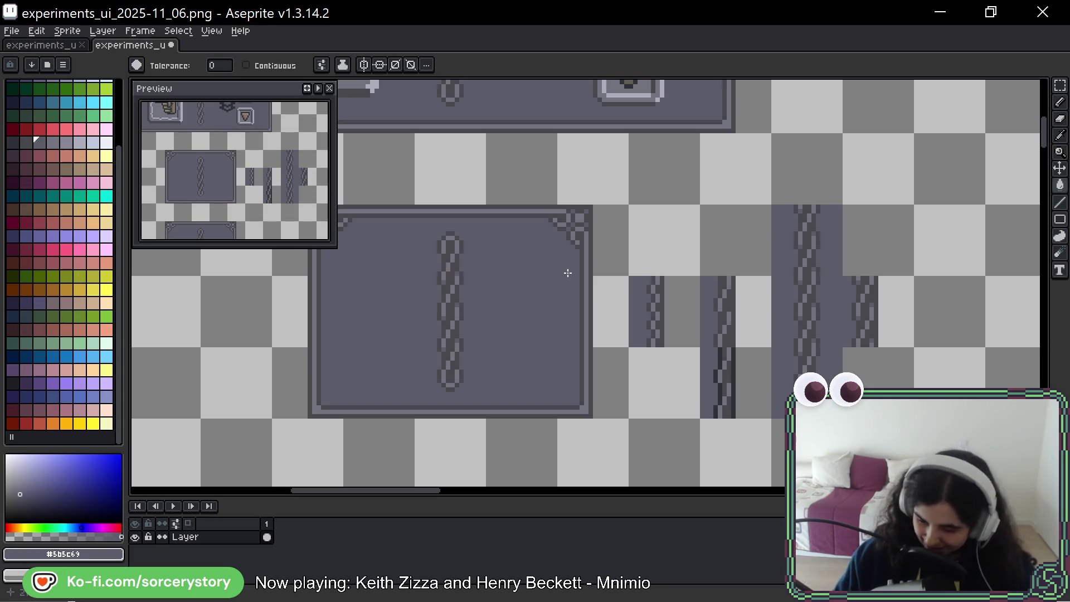
# Pan the canvas so the chain-bordered panel and loose bottom-edge tile come into view.
pyautogui.moveTo(568, 273)
pyautogui.mouseDown()
pyautogui.moveTo(681, 341)
pyautogui.moveTo(714, 309)
pyautogui.moveTo(712, 249)
pyautogui.mouseUp()
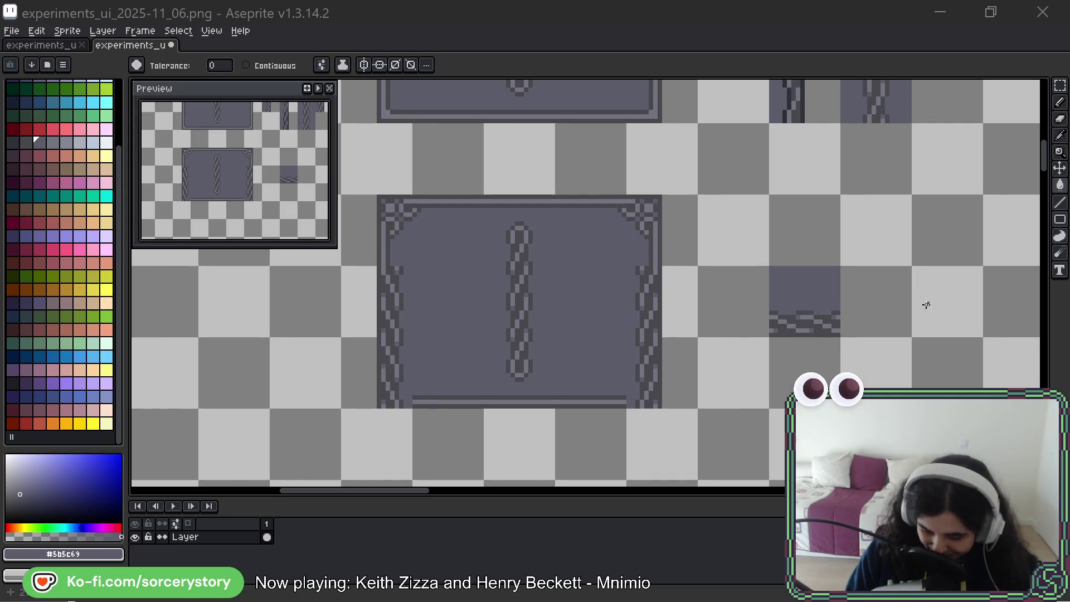
pyautogui.hscroll(2, 925, 296)
# Switch to the rectangular marquee ready to select the bottom-edge tile.
pyautogui.press('w')
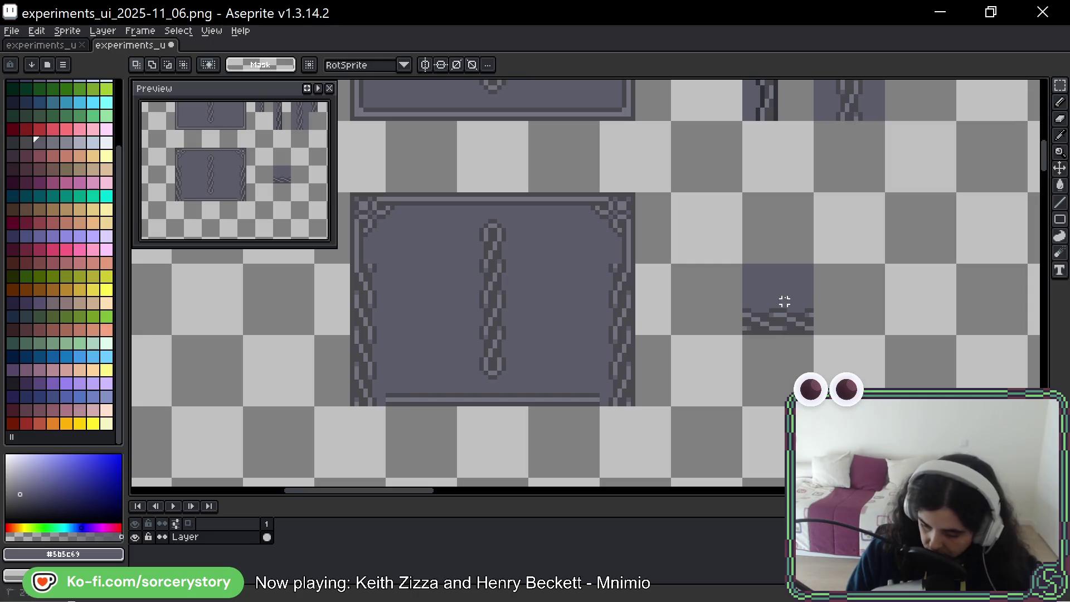
# Duplicate the gray bottom-edge tile and commit the copy one tile lower.
pyautogui.moveTo(782, 302); pyautogui.dragTo(776, 446)
pyautogui.moveTo(842, 354); pyautogui.dragTo(779, 315)
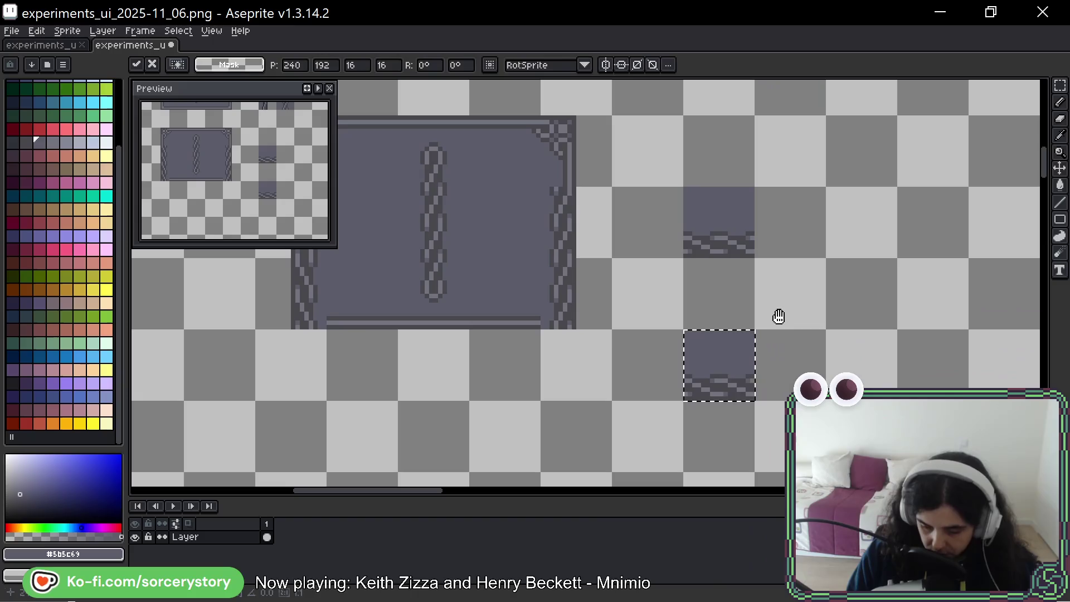
pyautogui.press('Return')
# Move the vertical chain border piece into an empty tile slot and commit it.
pyautogui.moveTo(616, 334)
pyautogui.mouseDown()
pyautogui.moveTo(588, 309)
pyautogui.moveTo(824, 316)
pyautogui.mouseUp()
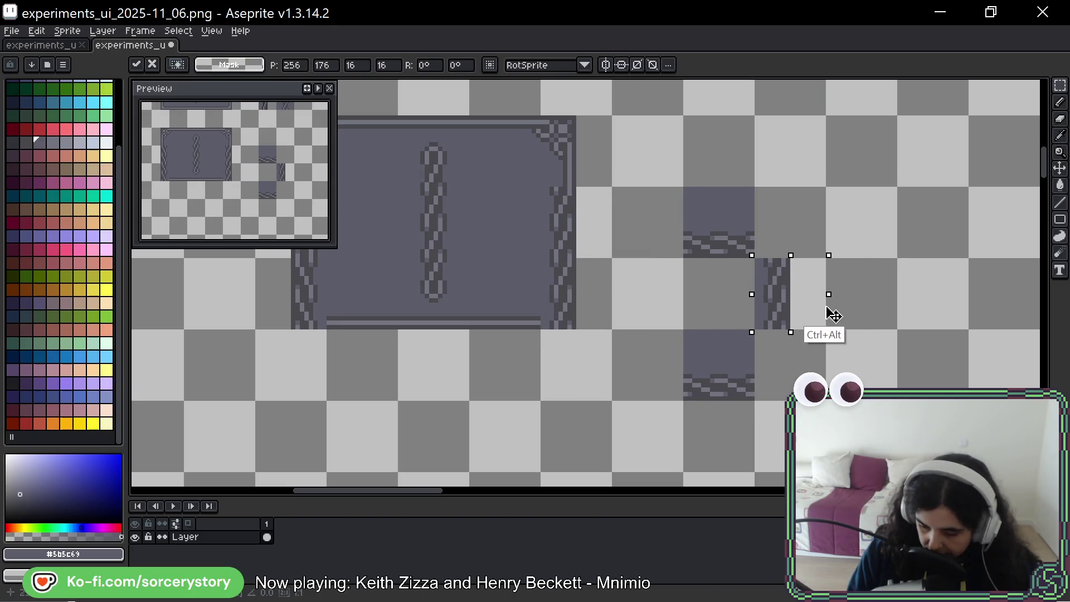
pyautogui.moveTo(824, 316)
pyautogui.mouseDown()
pyautogui.moveTo(847, 338)
pyautogui.moveTo(846, 298)
pyautogui.mouseUp()
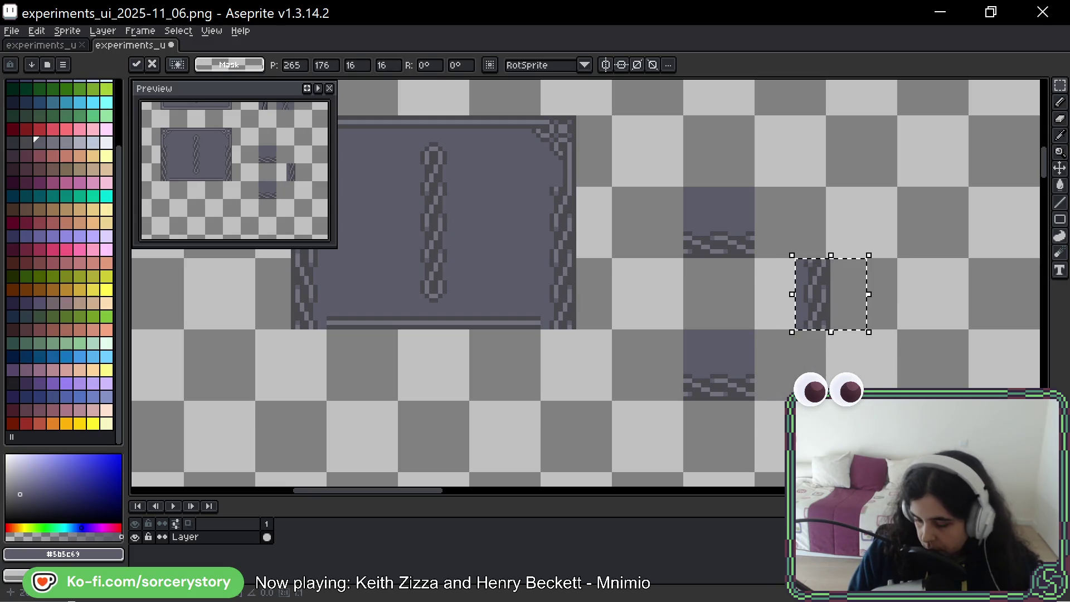
pyautogui.hotkey('ctrl', 'd')
pyautogui.moveTo(825, 256)
pyautogui.mouseDown()
pyautogui.moveTo(686, 399)
pyautogui.moveTo(940, 328)
pyautogui.mouseUp()
pyautogui.hotkey('ctrl', 'd')
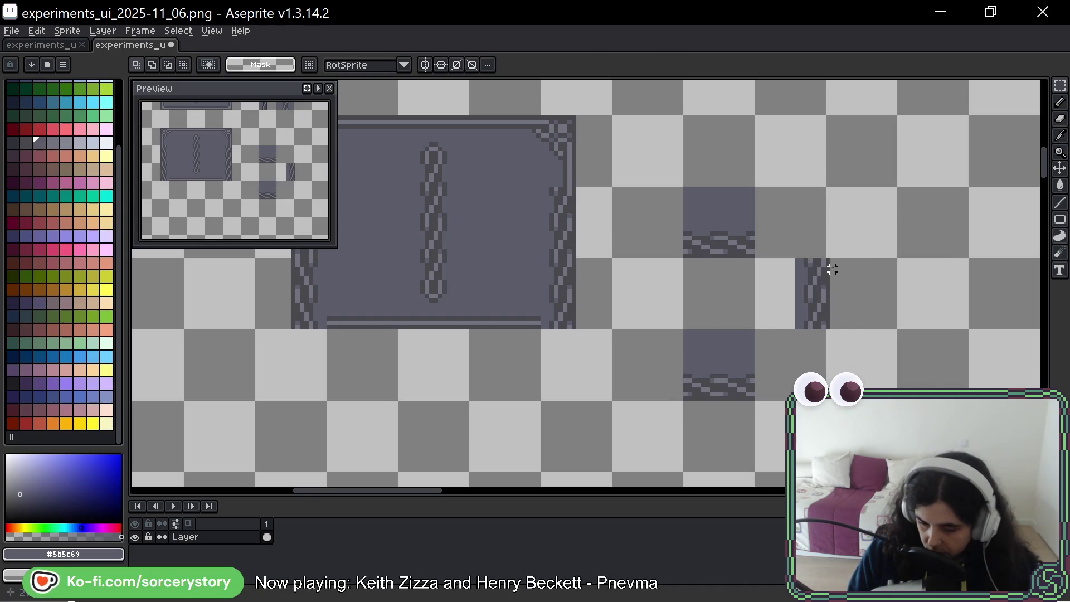
# Shift the vertical chain strip over to the right side of its tile.
pyautogui.moveTo(839, 251); pyautogui.dragTo(788, 360)
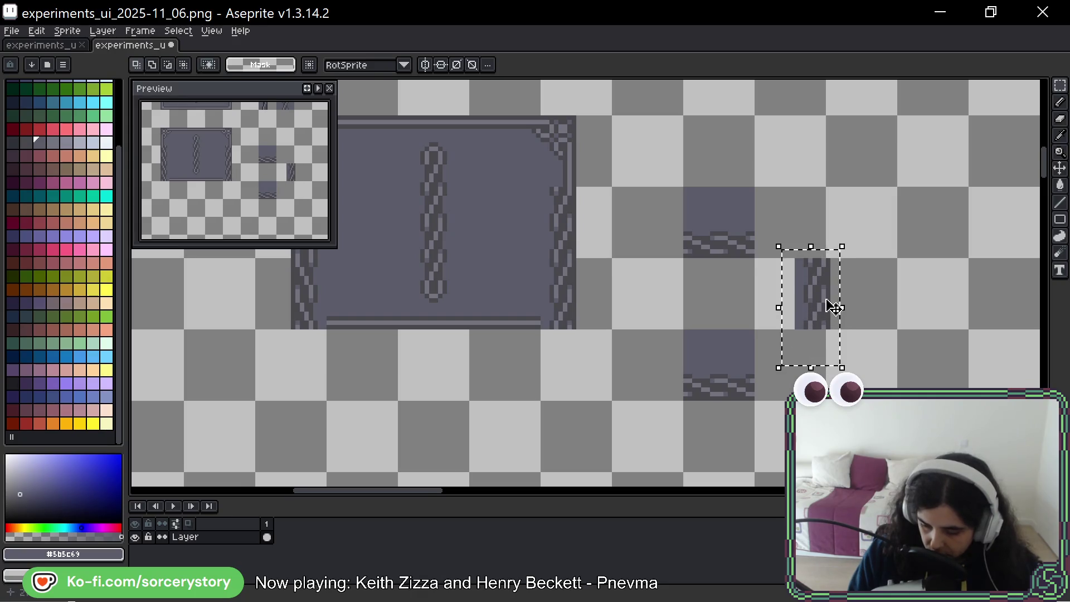
pyautogui.hotkey('ctrl', 'd')
pyautogui.moveTo(827, 256); pyautogui.dragTo(682, 403)
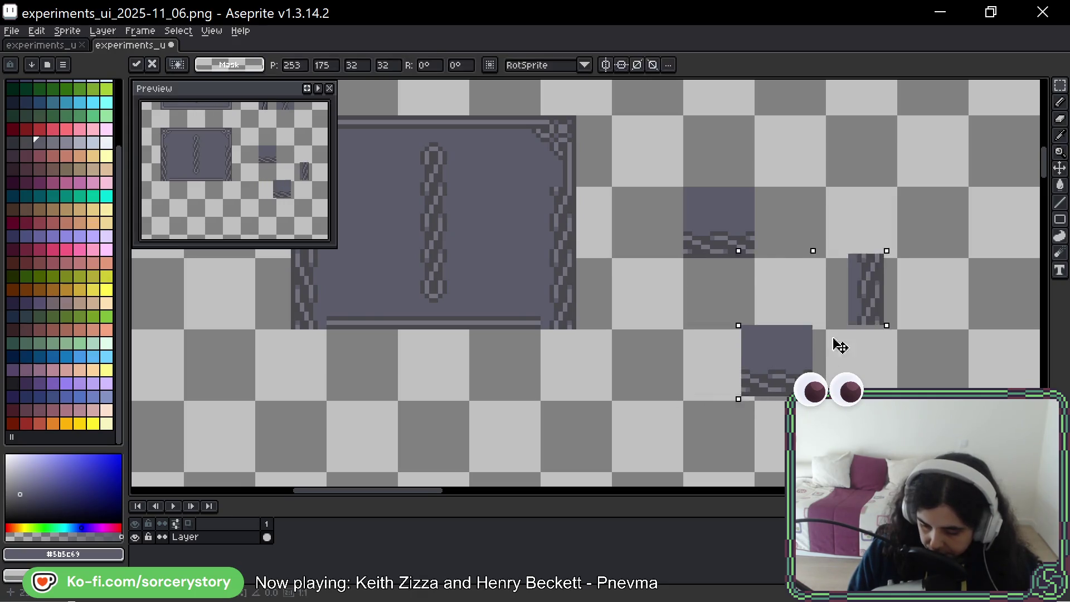
pyautogui.moveTo(763, 359)
pyautogui.mouseDown()
pyautogui.moveTo(906, 358)
pyautogui.moveTo(893, 364)
pyautogui.mouseUp()
pyautogui.hotkey('ctrl', 'd')
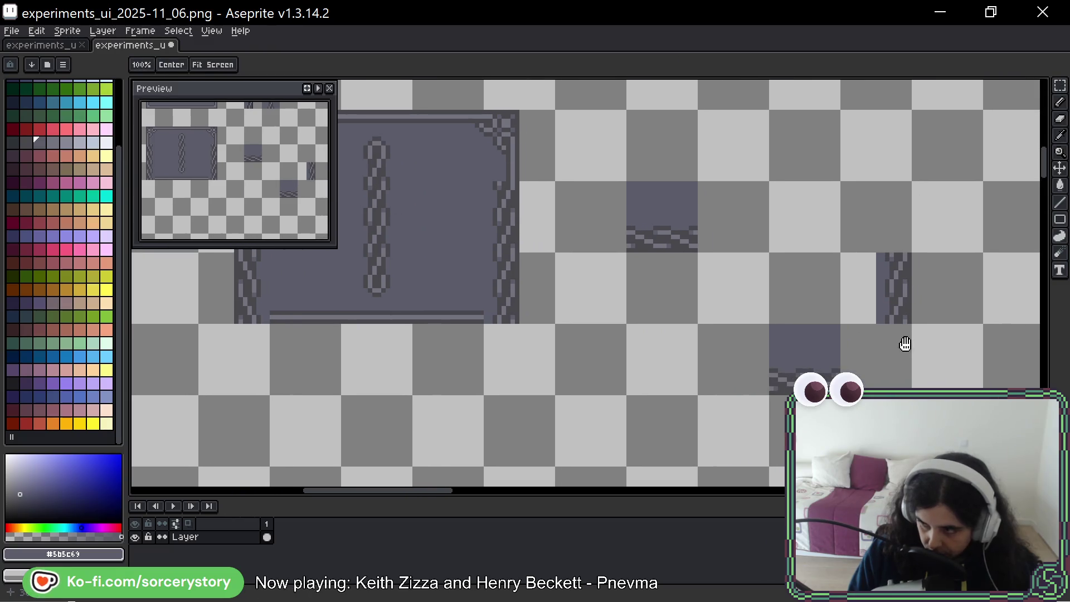
# Fill the empty area left of the chain strip with panel gray to complete the right-edge tile.
pyautogui.press('m')
pyautogui.moveTo(838, 253); pyautogui.dragTo(910, 325)
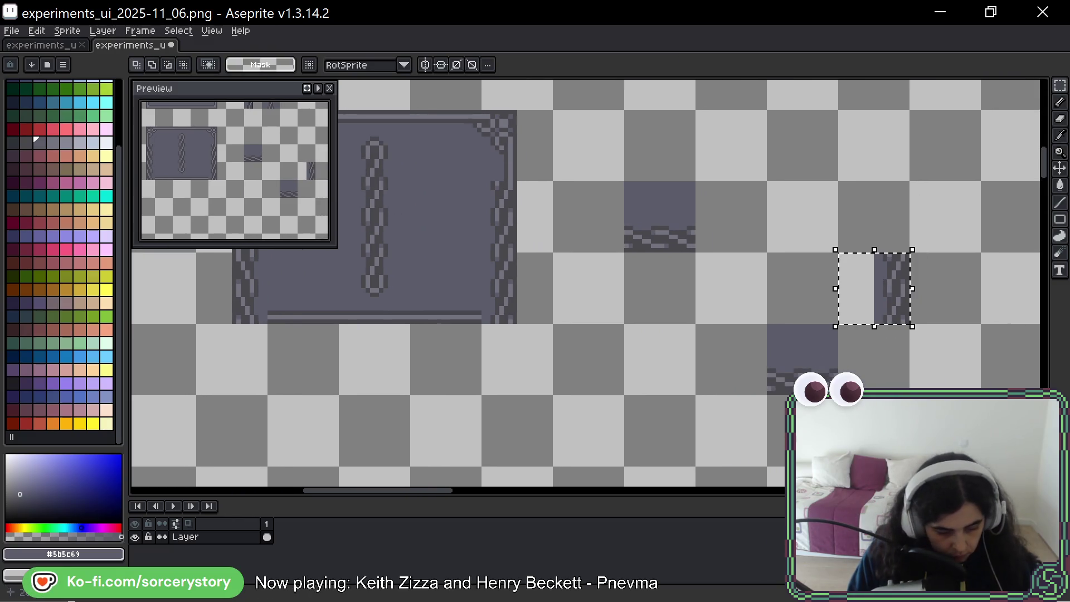
pyautogui.press('g')
pyautogui.press('w')
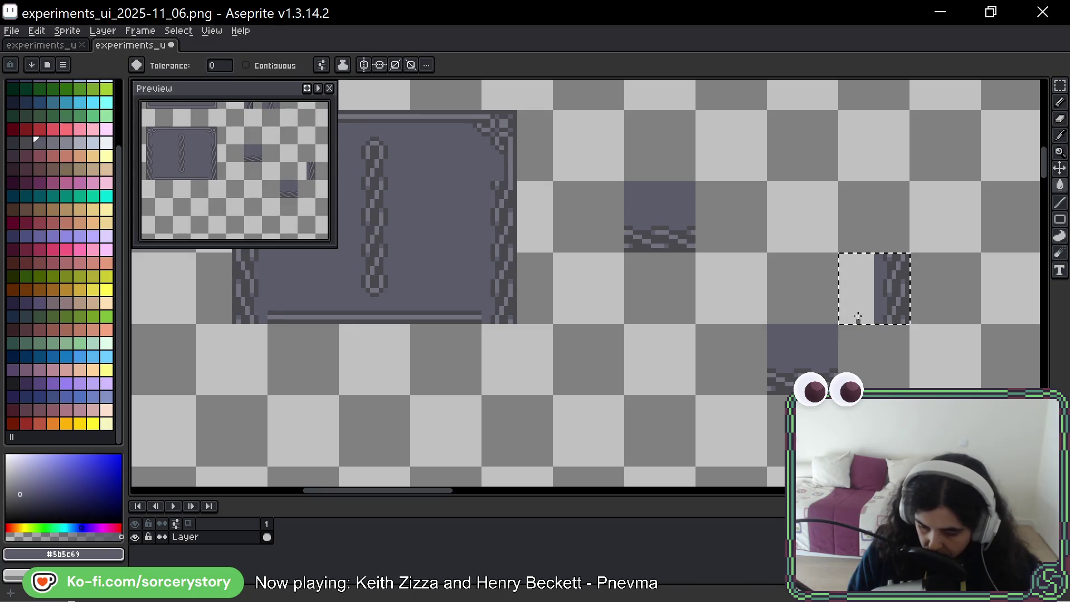
pyautogui.click(867, 302)
pyautogui.hotkey('ctrl', 'd')
# Copy the top half of the right-edge tile one tile lower, undoing an accidental move first.
pyautogui.moveTo(968, 339); pyautogui.dragTo(811, 294)
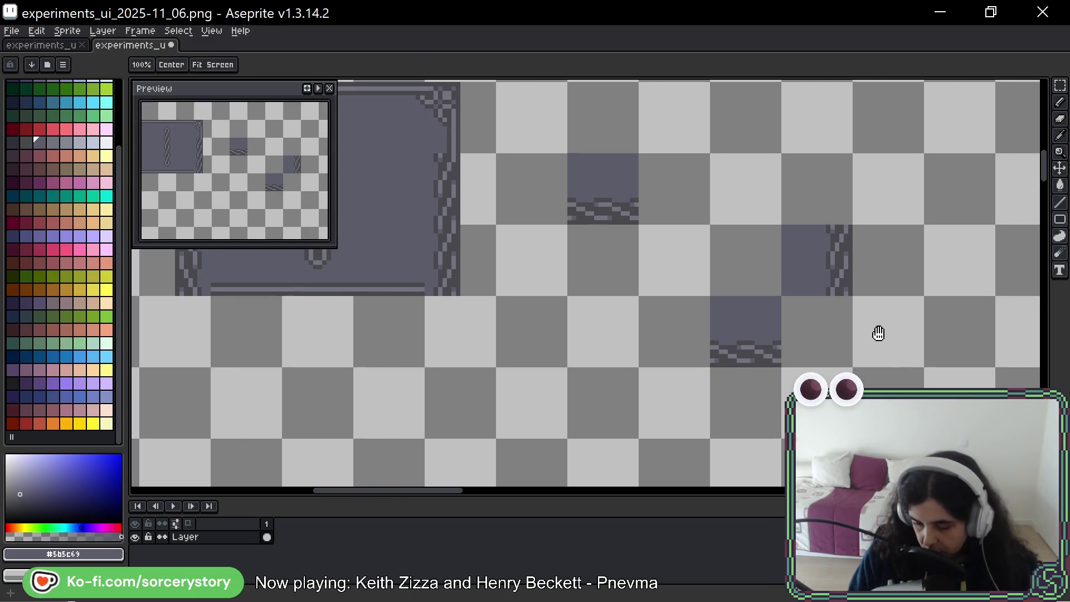
pyautogui.scroll(1, 760, 275)
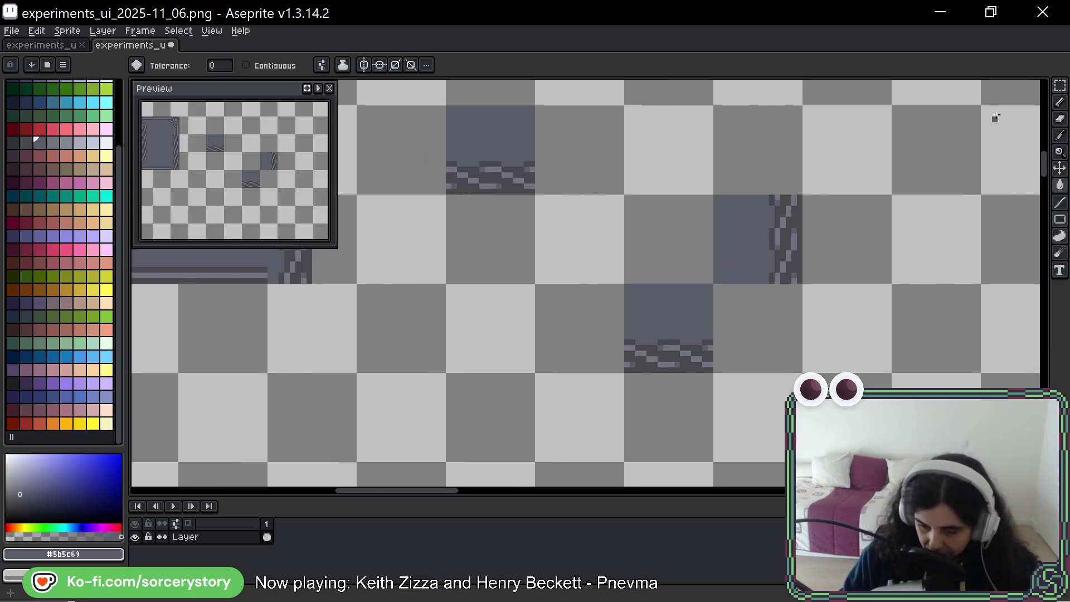
pyautogui.press('w')
pyautogui.moveTo(708, 199); pyautogui.dragTo(818, 245)
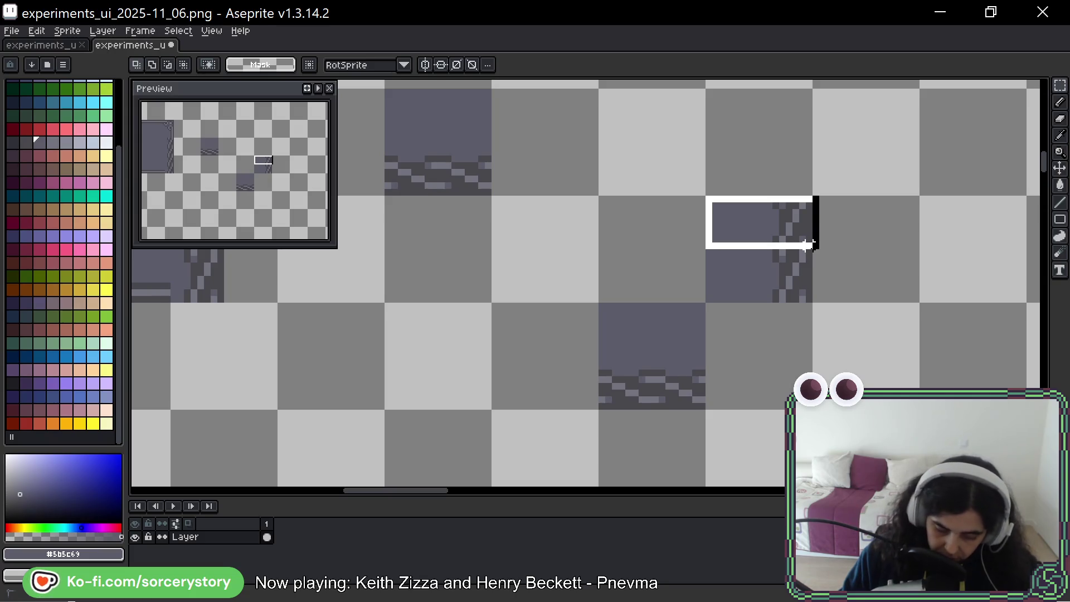
pyautogui.moveTo(800, 223); pyautogui.dragTo(800, 331)
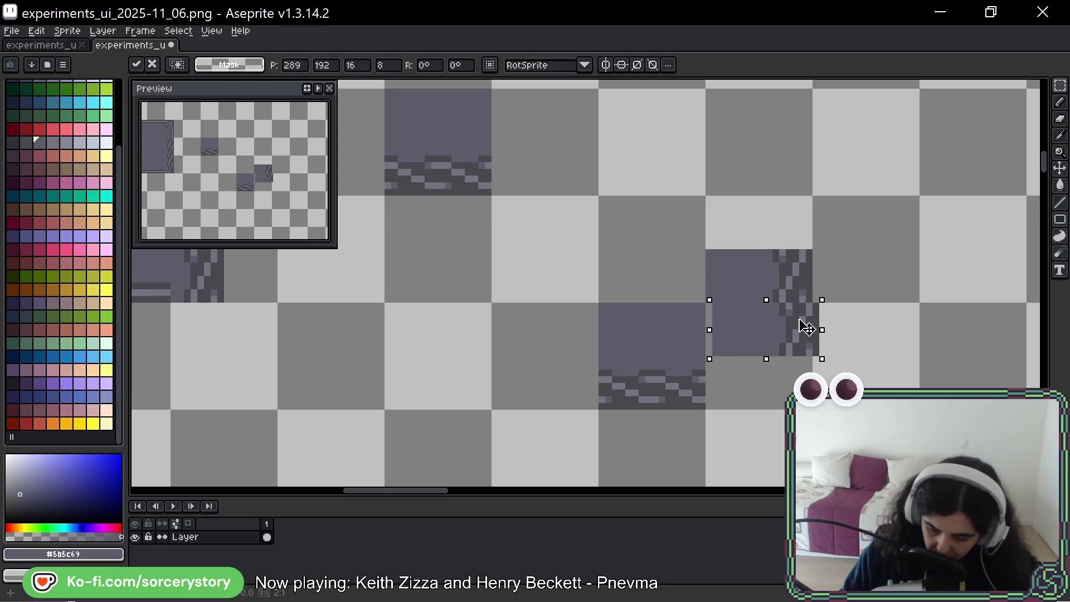
pyautogui.hotkey('ctrl', 'z')
pyautogui.moveTo(789, 227); pyautogui.dragTo(778, 328)
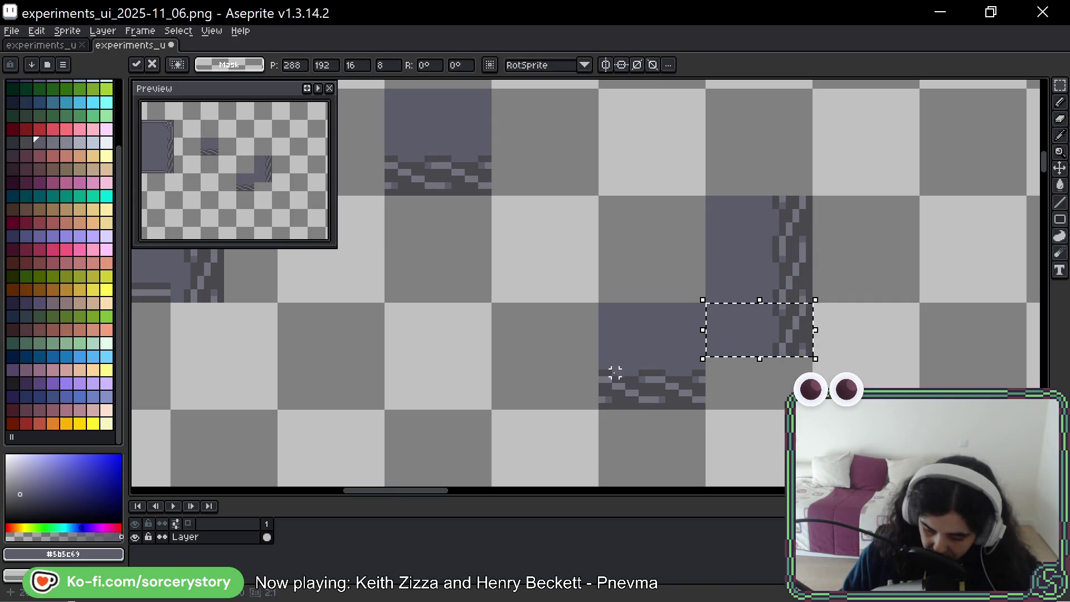
pyautogui.click(602, 365)
# Move the left slice of the bottom-edge tile rightward to close the corner with bottom chain trim.
pyautogui.moveTo(610, 366); pyautogui.dragTo(700, 407)
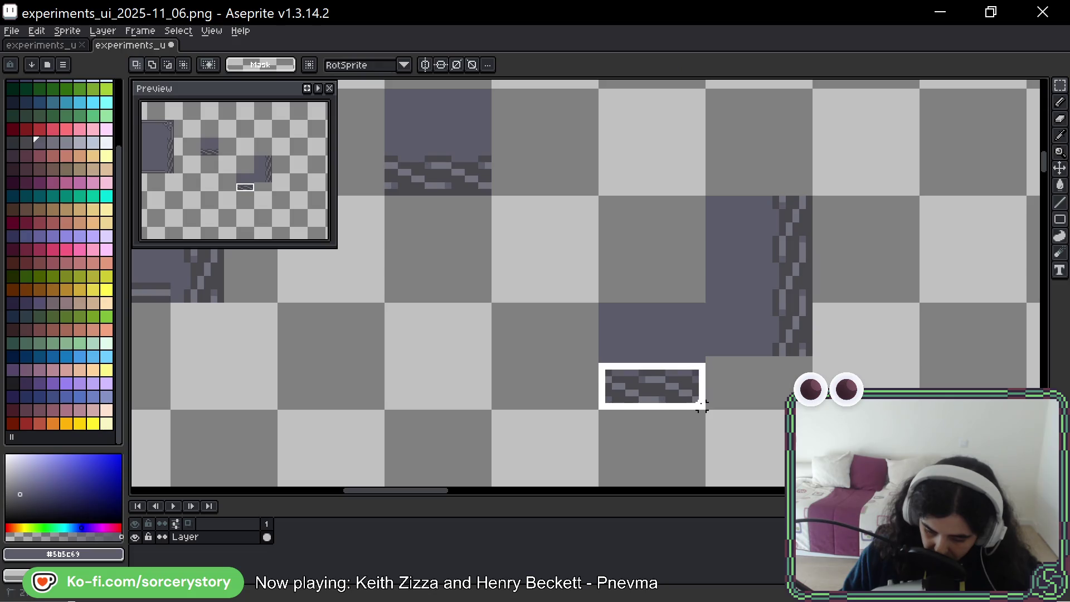
pyautogui.click(589, 306)
pyautogui.moveTo(608, 307); pyautogui.dragTo(649, 407)
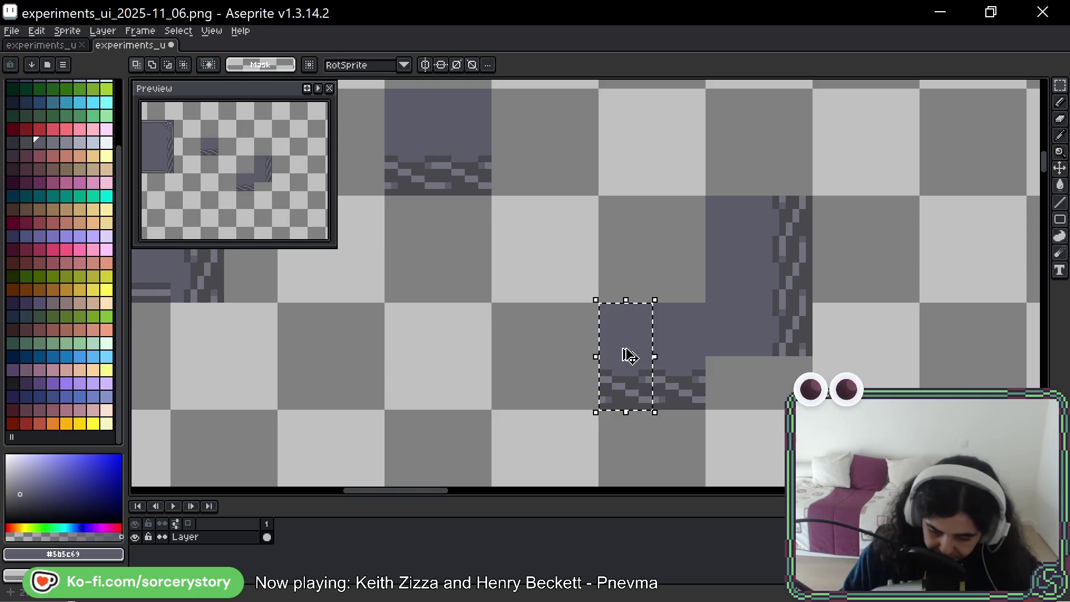
pyautogui.moveTo(627, 353); pyautogui.dragTo(736, 356)
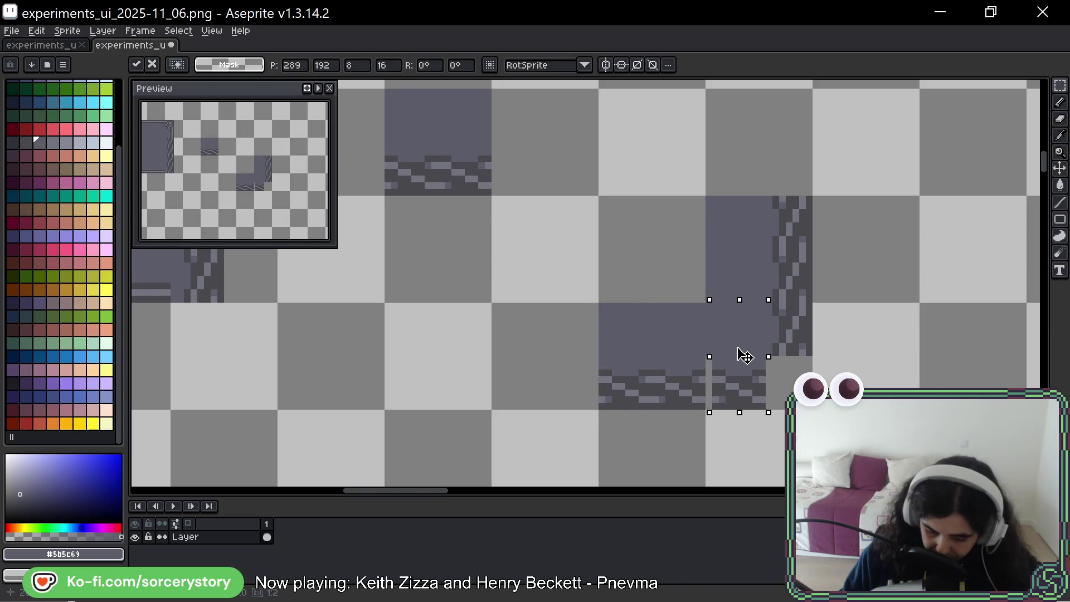
pyautogui.hotkey('ctrl', 'd')
pyautogui.scroll(1, 812, 396)
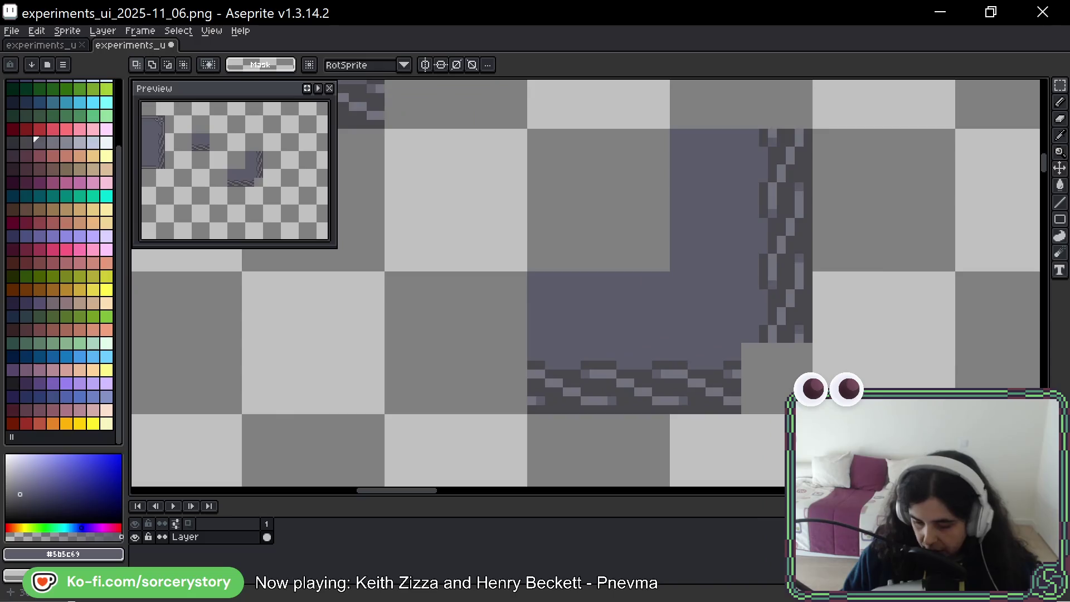